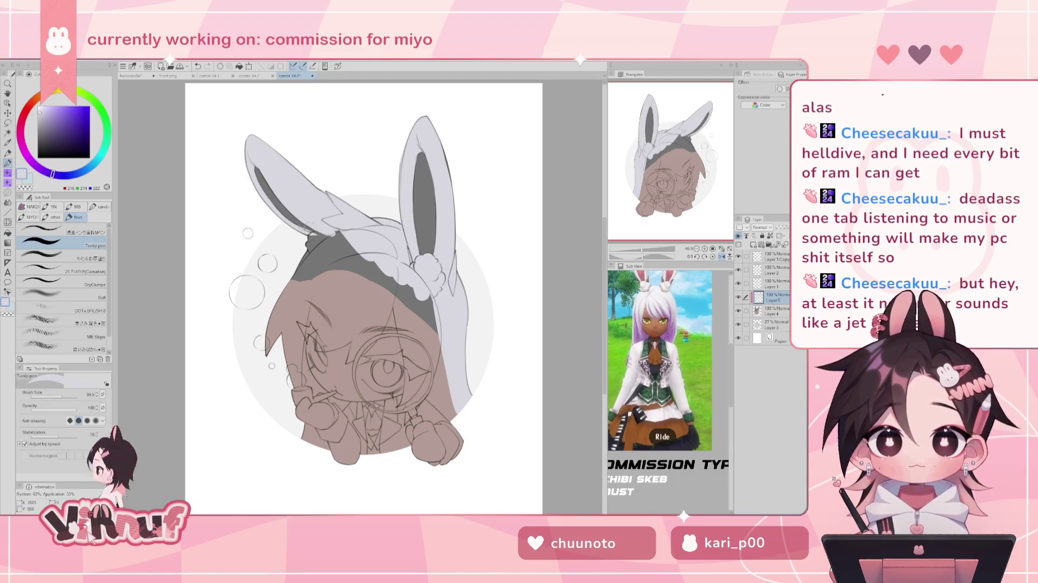
Step: Paint a white fluff tuft on the headband edge and check it in a mirrored view
{"action": "left_click_drag", "start_coordinate": [309, 236], "coordinate": [324, 239]}
{"action": "key", "text": "ctrl+z"}
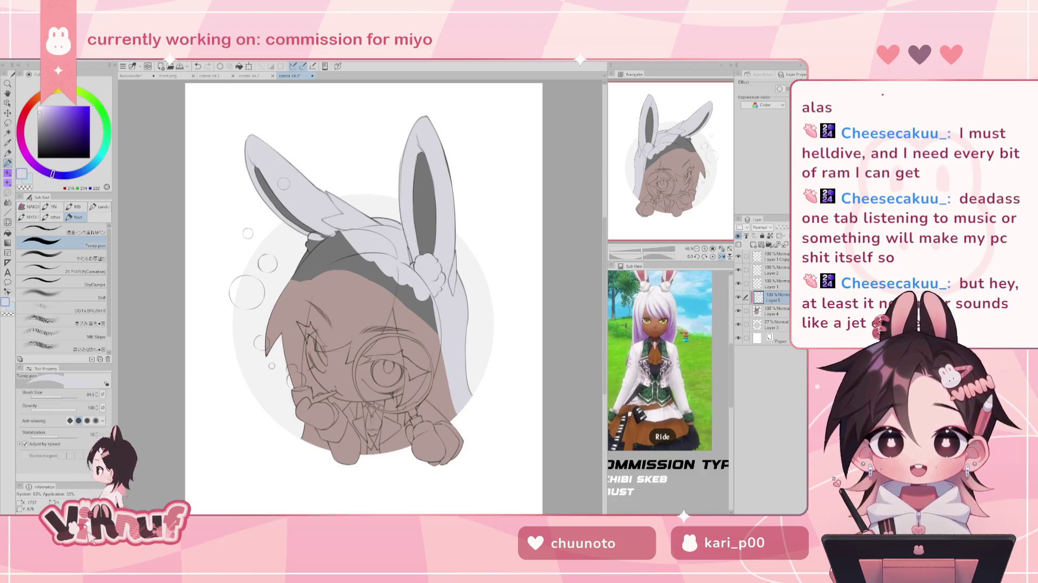
{"action": "left_click_drag", "start_coordinate": [311, 236], "coordinate": [325, 238]}
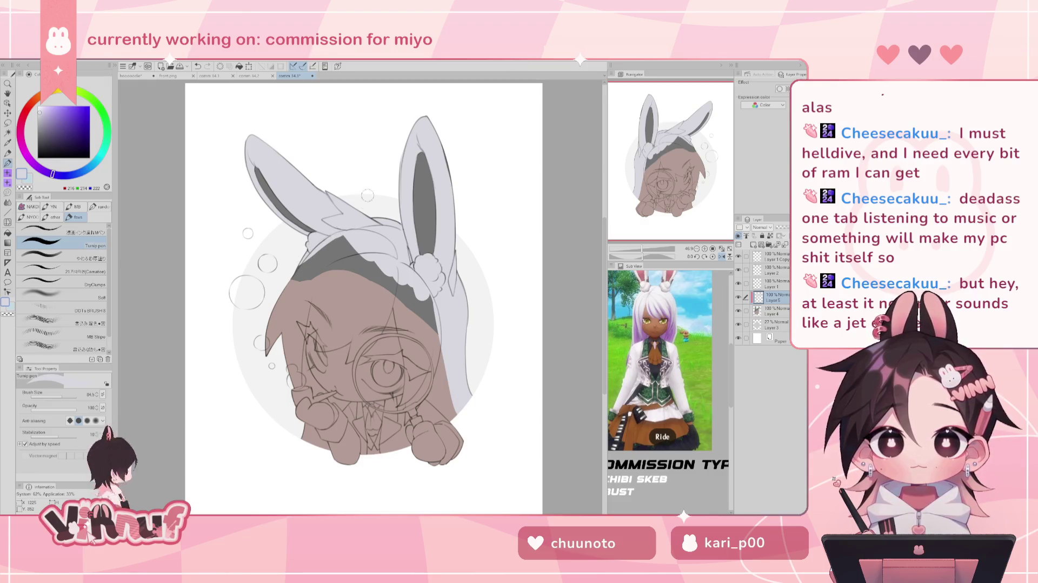
{"action": "key", "text": "h"}
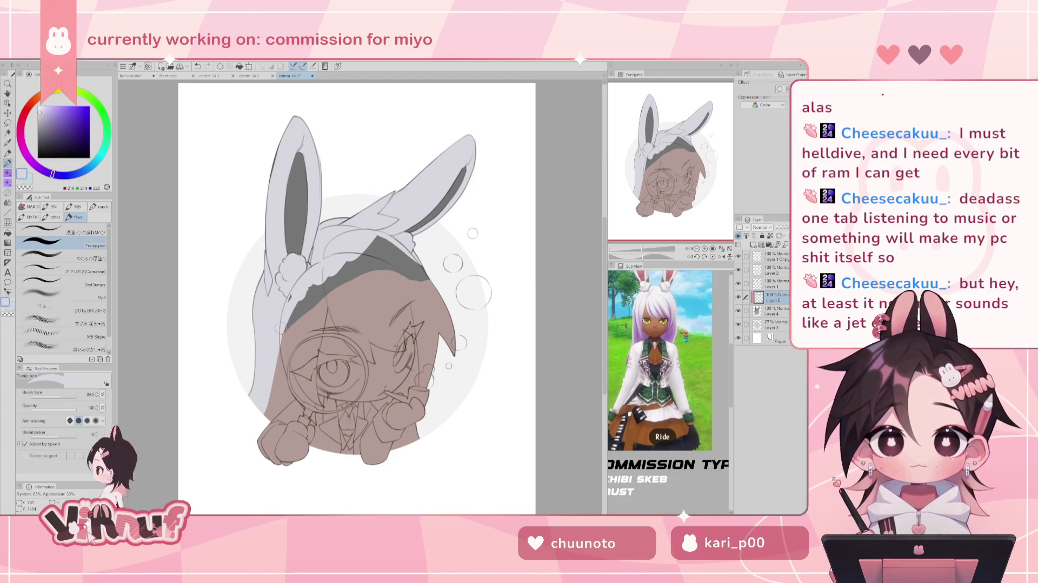
{"action": "key", "text": "h"}
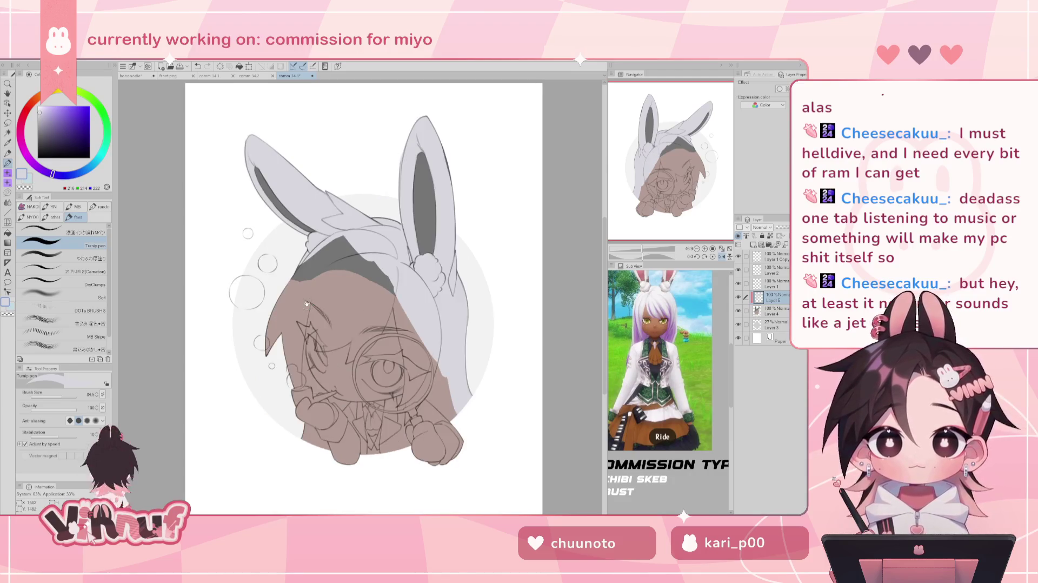
Step: Repaint the brown skin fill along the hair edge, then hide the magnifying glass layer
{"action": "left_click_drag", "start_coordinate": [349, 241], "coordinate": [354, 314]}
{"action": "left_click_drag", "start_coordinate": [346, 240], "coordinate": [354, 317]}
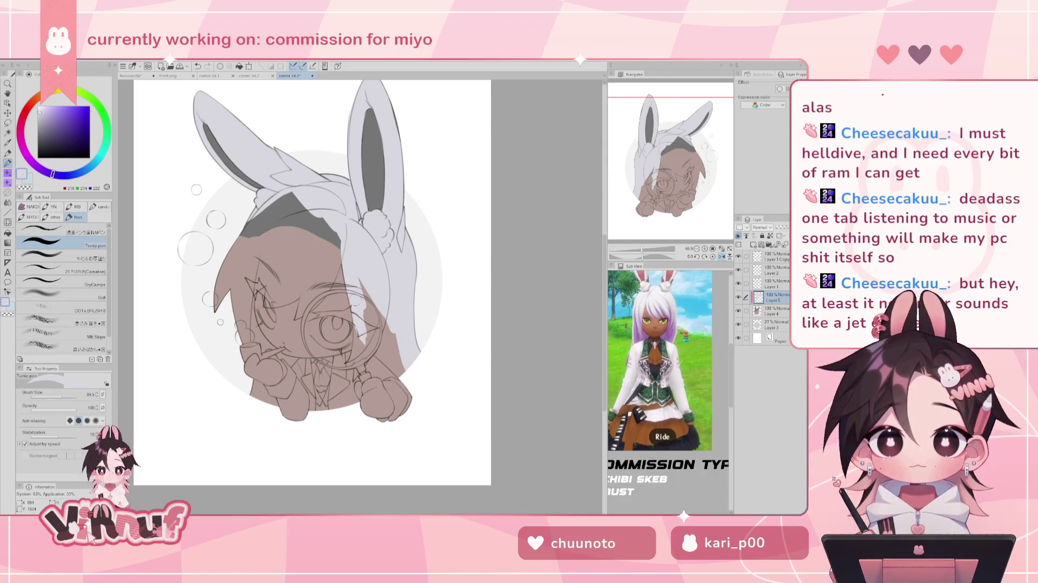
{"action": "left_click_drag", "start_coordinate": [376, 350], "coordinate": [397, 368]}
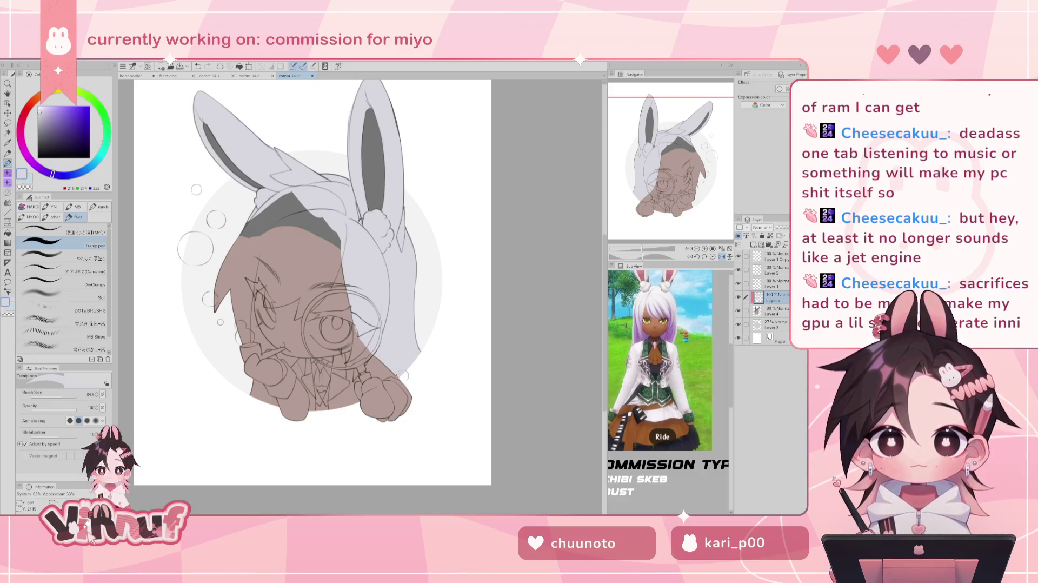
{"action": "key", "text": "h"}
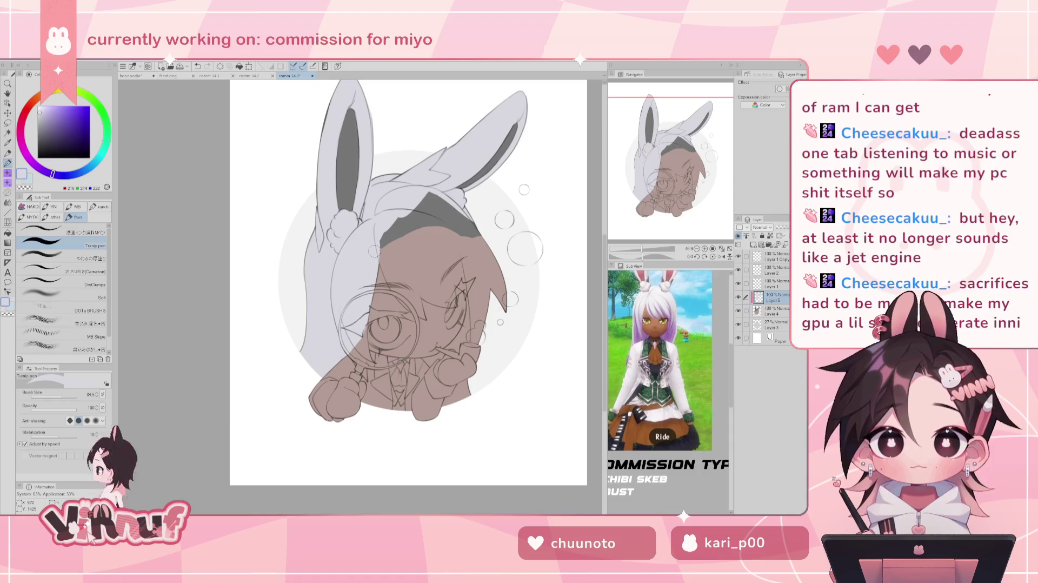
{"action": "left_click_drag", "start_coordinate": [393, 219], "coordinate": [380, 253]}
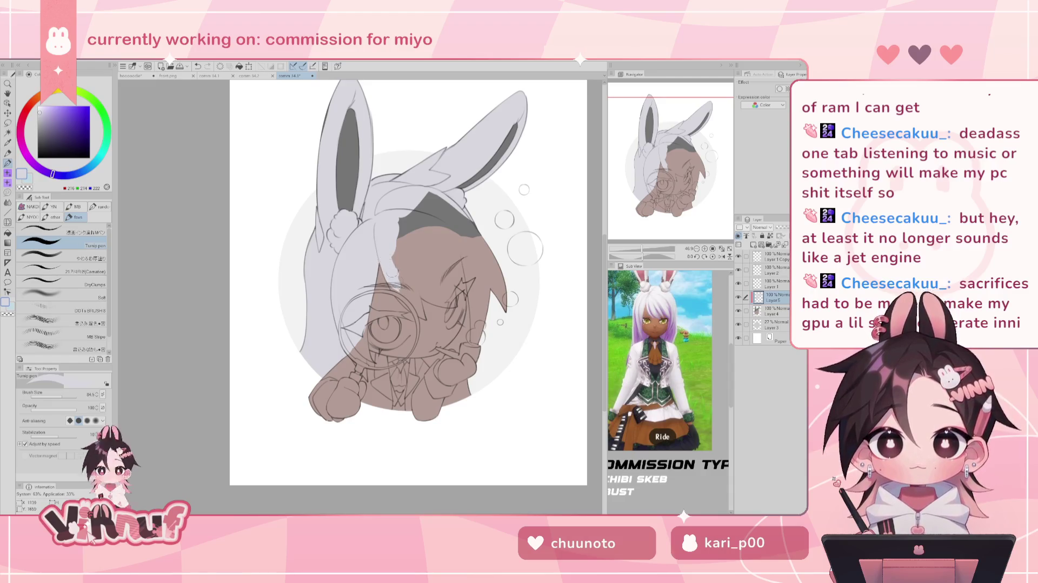
{"action": "left_click", "coordinate": [738, 270]}
Step: Cover the dark hair band and hair shadow with light grey hair colour
{"action": "mouse_move", "coordinate": [430, 210]}
{"action": "left_mouse_down"}
{"action": "mouse_move", "coordinate": [386, 231]}
{"action": "mouse_move", "coordinate": [444, 286]}
{"action": "mouse_move", "coordinate": [441, 335]}
{"action": "left_mouse_up"}
{"action": "mouse_move", "coordinate": [435, 268]}
{"action": "left_mouse_down"}
{"action": "mouse_move", "coordinate": [429, 348]}
{"action": "mouse_move", "coordinate": [412, 304]}
{"action": "mouse_move", "coordinate": [429, 358]}
{"action": "left_mouse_up"}
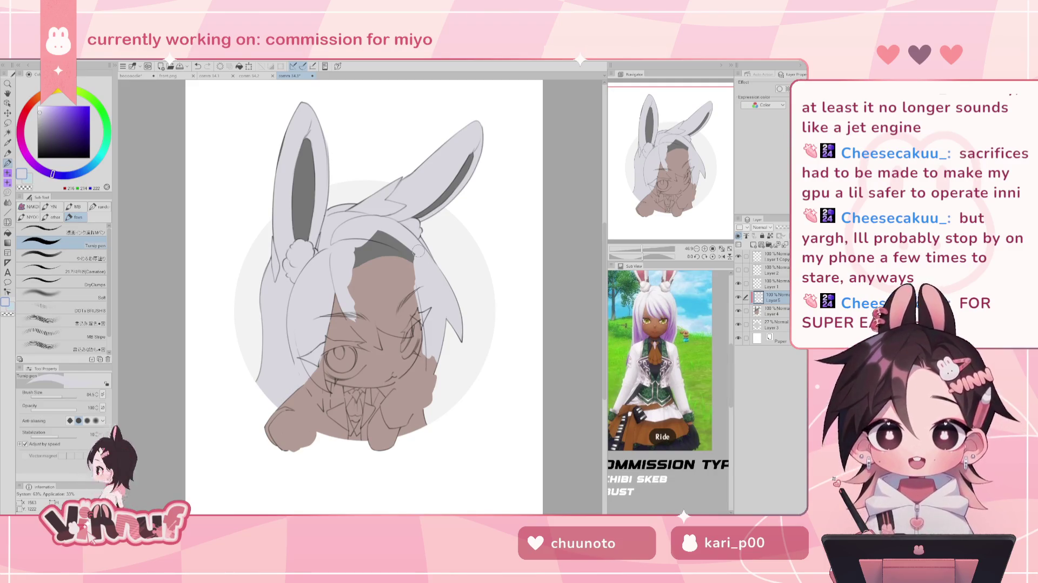
{"action": "mouse_move", "coordinate": [363, 243]}
{"action": "left_mouse_down"}
{"action": "mouse_move", "coordinate": [411, 265]}
{"action": "mouse_move", "coordinate": [405, 291]}
{"action": "mouse_move", "coordinate": [416, 302]}
{"action": "left_mouse_up"}
{"action": "left_click_drag", "start_coordinate": [354, 271], "coordinate": [416, 318]}
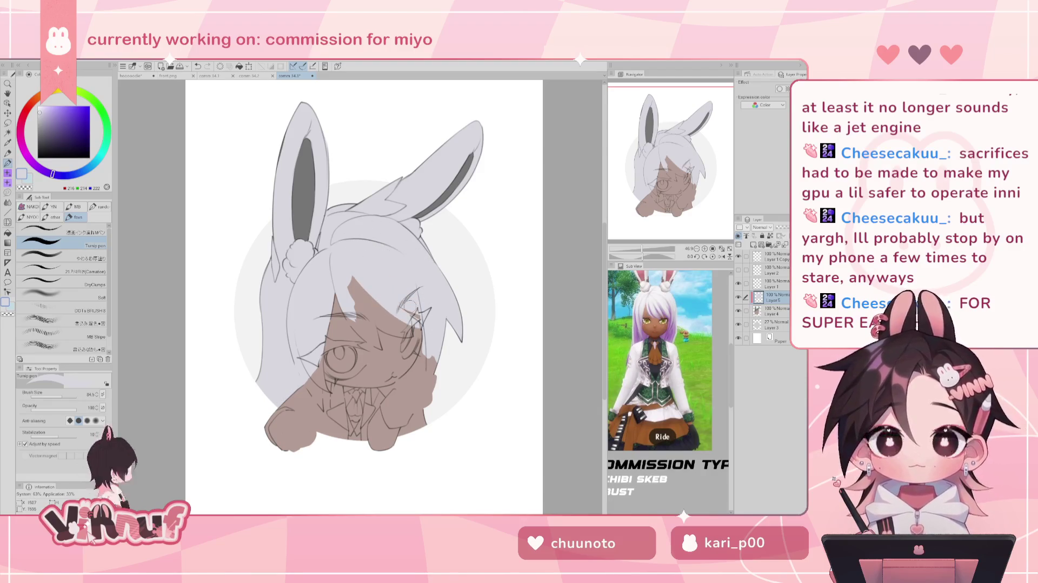
{"action": "key", "text": "ctrl+z"}
{"action": "key", "text": "ctrl+z"}
{"action": "key", "text": "ctrl+z"}
{"action": "left_click_drag", "start_coordinate": [351, 275], "coordinate": [416, 311]}
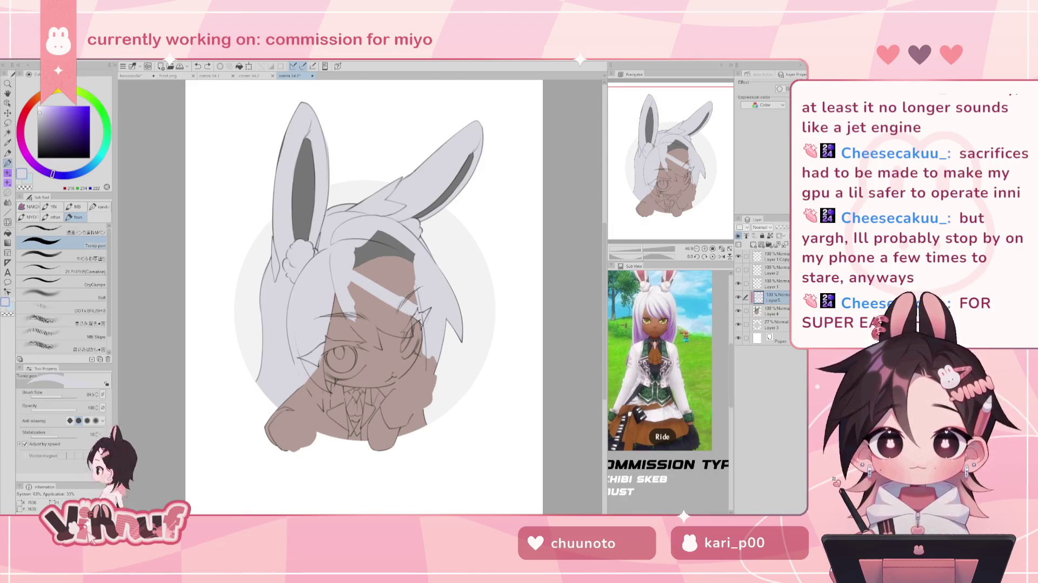
{"action": "left_click_drag", "start_coordinate": [351, 257], "coordinate": [419, 300]}
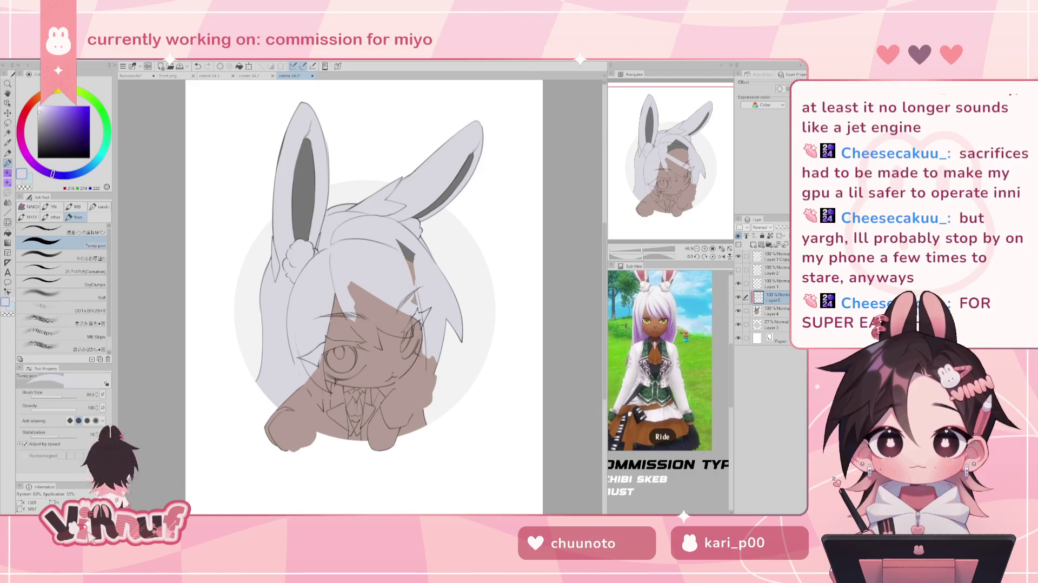
Step: Paint light grey hair strands over the upper-left face and around the eye
{"action": "left_click_drag", "start_coordinate": [346, 281], "coordinate": [369, 311]}
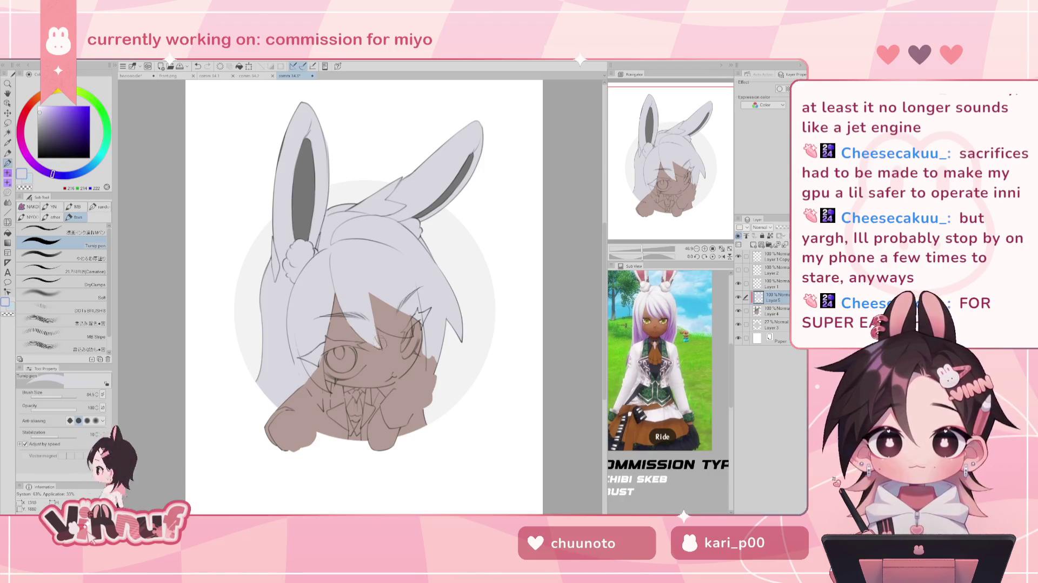
{"action": "left_click_drag", "start_coordinate": [371, 307], "coordinate": [378, 344]}
{"action": "mouse_move", "coordinate": [366, 288]}
{"action": "left_mouse_down"}
{"action": "mouse_move", "coordinate": [400, 330]}
{"action": "mouse_move", "coordinate": [386, 324]}
{"action": "mouse_move", "coordinate": [410, 335]}
{"action": "left_mouse_up"}
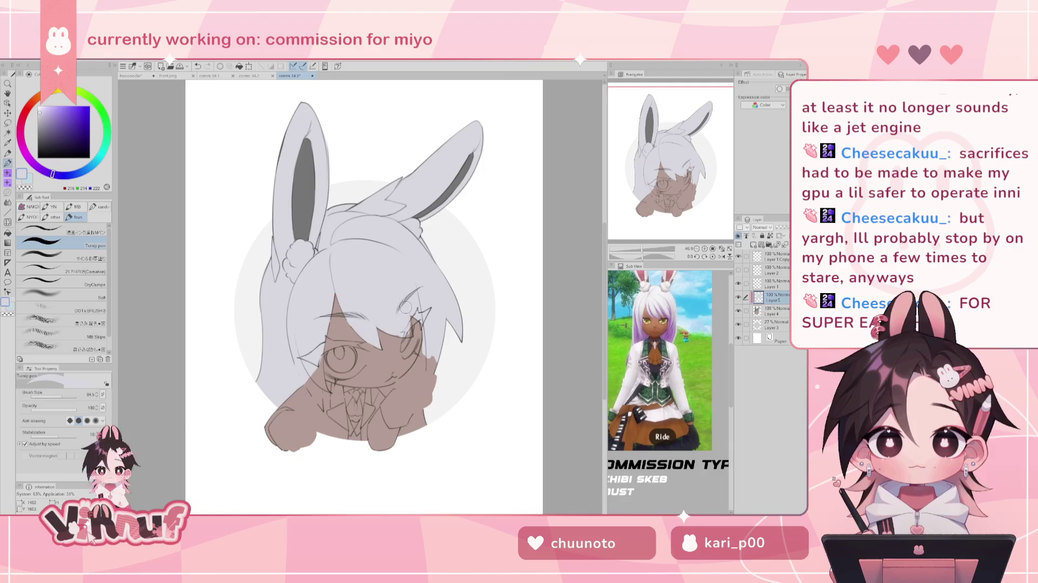
{"action": "left_click_drag", "start_coordinate": [388, 328], "coordinate": [403, 336]}
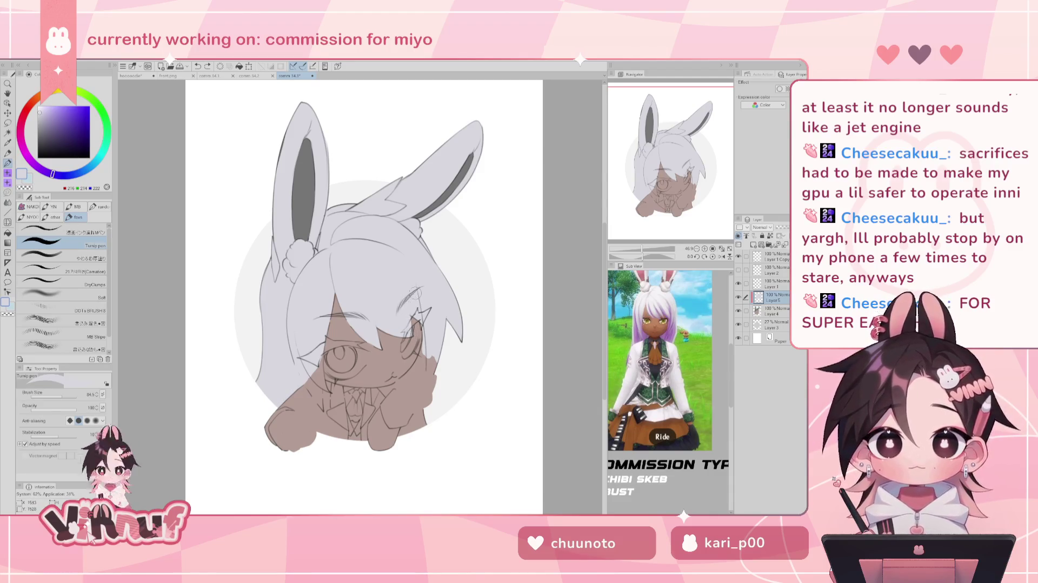
{"action": "key", "text": "h"}
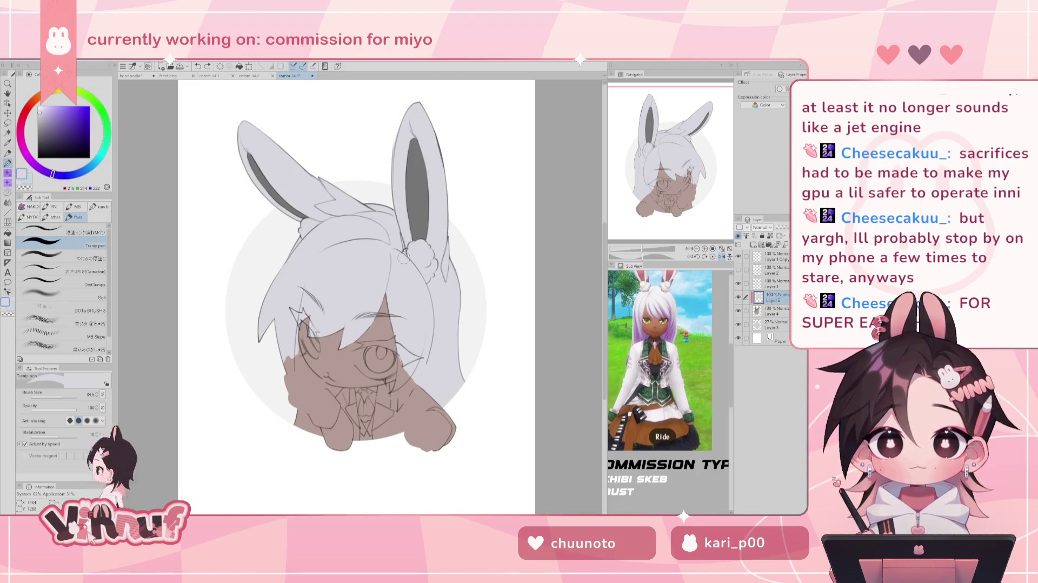
{"action": "mouse_move", "coordinate": [400, 359]}
{"action": "left_mouse_down"}
{"action": "mouse_move", "coordinate": [396, 390]}
{"action": "mouse_move", "coordinate": [404, 384]}
{"action": "left_mouse_up"}
Step: Zoom and rotate onto the face, toggle eraser and pen, and shrink the brush to 22
{"action": "key", "text": "h"}
{"action": "key", "text": "ctrl+plus"}
{"action": "scroll", "coordinate": [390, 250], "scroll_direction": "up", "scroll_amount": 2}
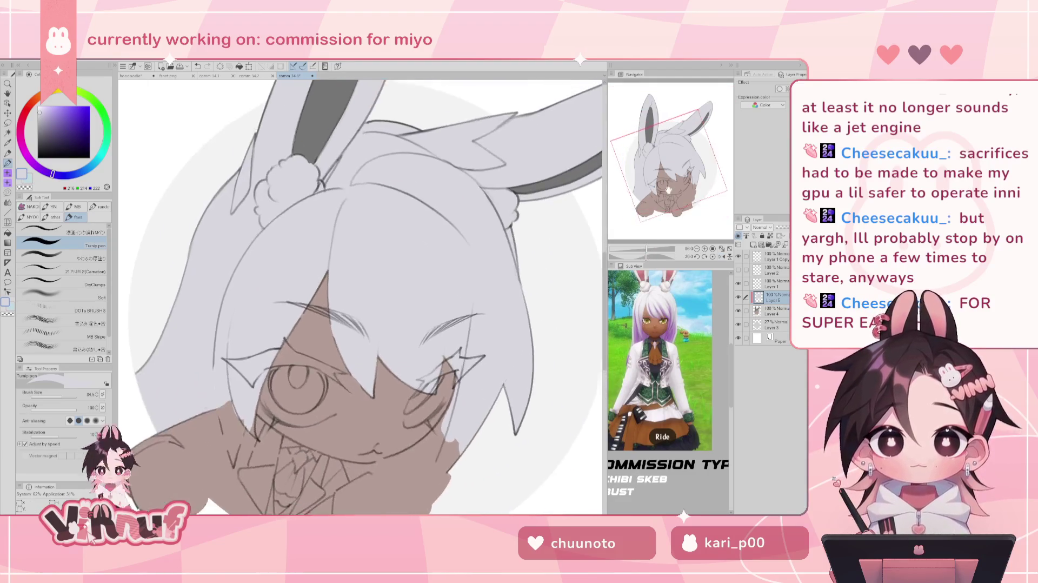
{"action": "left_click_drag", "start_coordinate": [324, 270], "coordinate": [390, 250]}
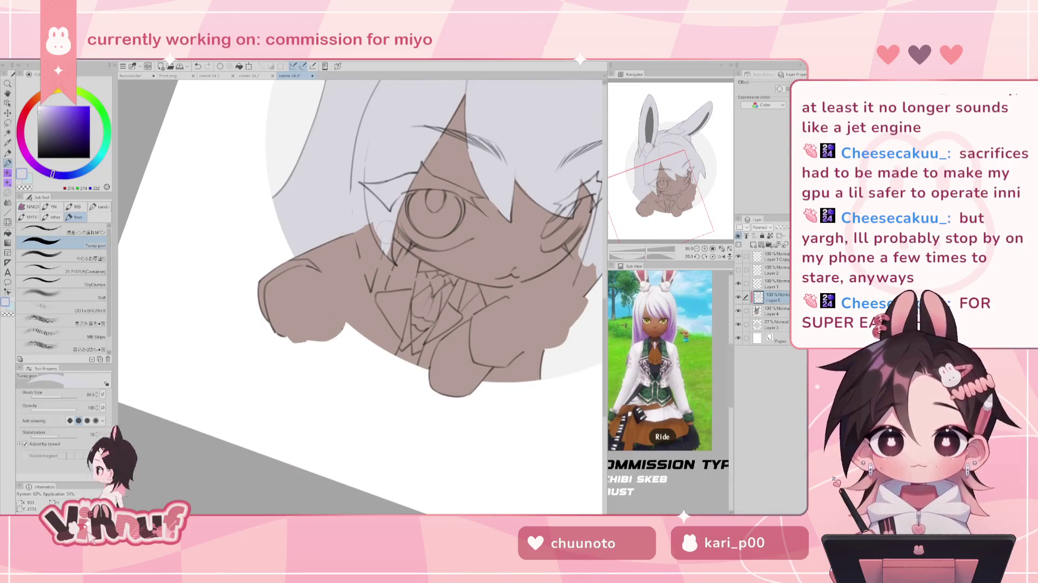
{"action": "key", "text": "e"}
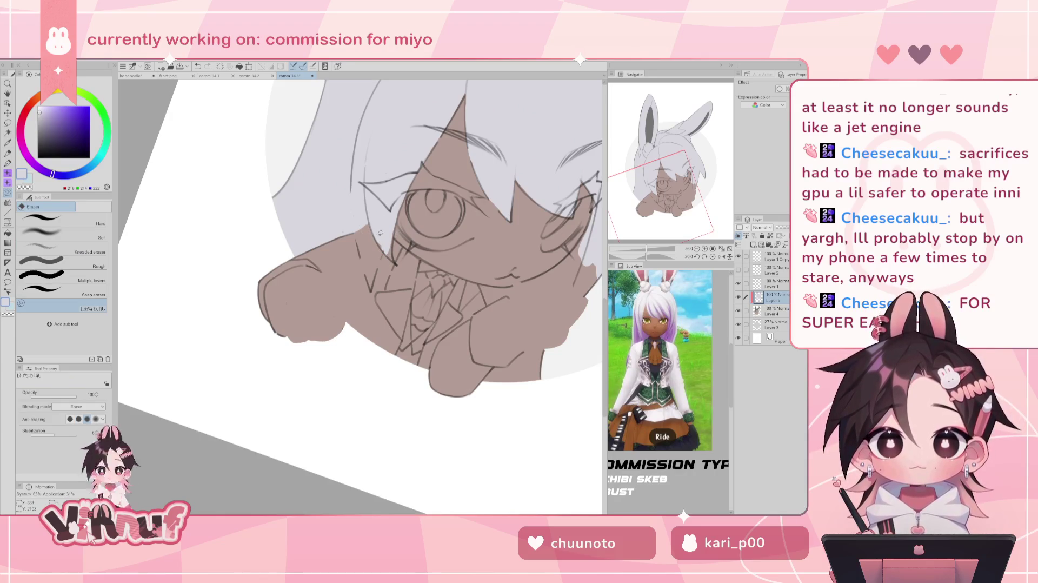
{"action": "key", "text": "p"}
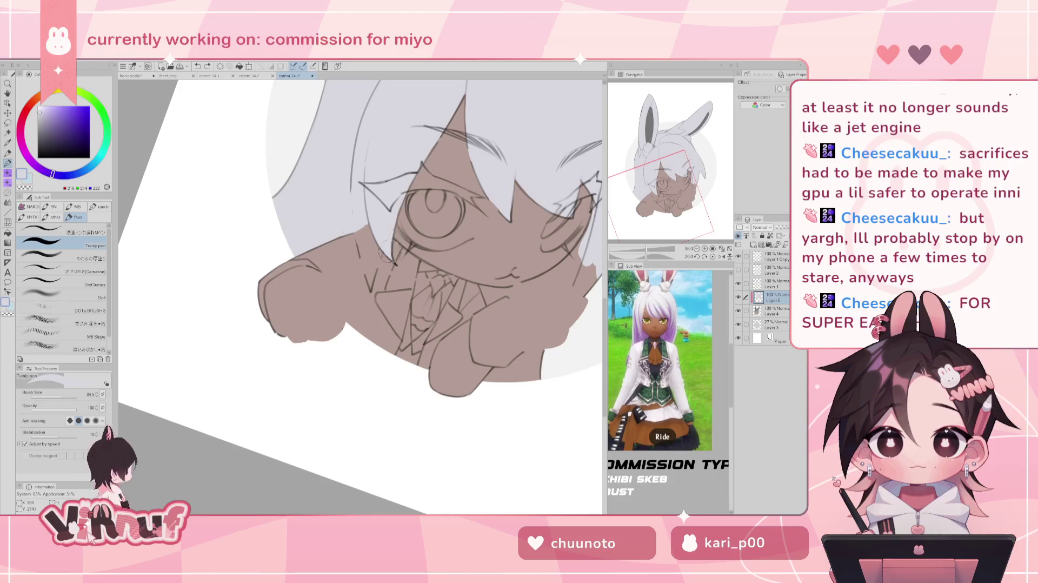
{"action": "key", "text": "bracketleft"}
{"action": "key", "text": "bracketleft"}
{"action": "key", "text": "bracketleft"}
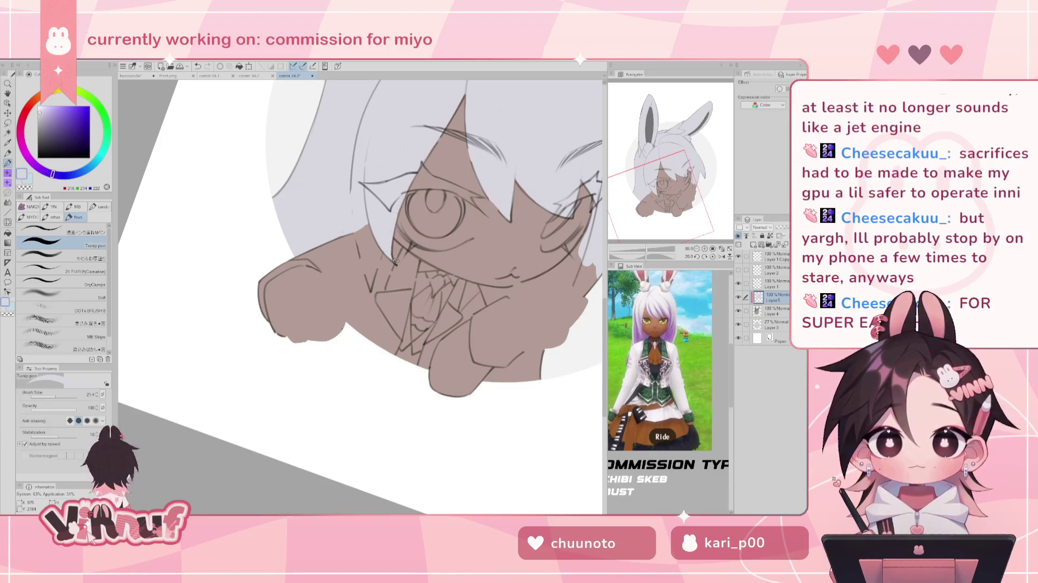
Step: Reset canvas rotation and flip, then show the magnifying glass and hands layer again
{"action": "left_click", "coordinate": [721, 256]}
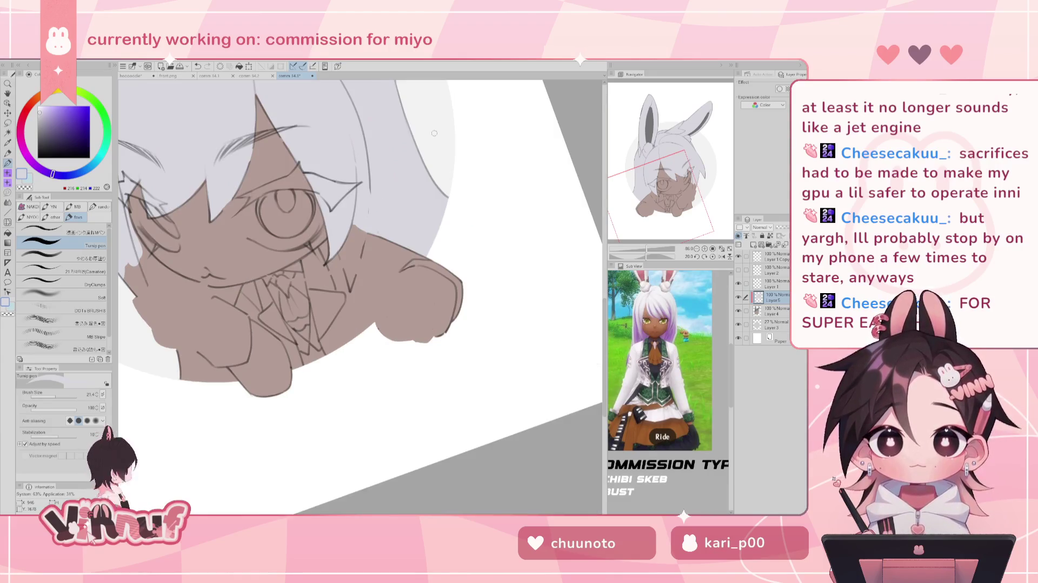
{"action": "left_click", "coordinate": [712, 256]}
{"action": "key", "text": "h"}
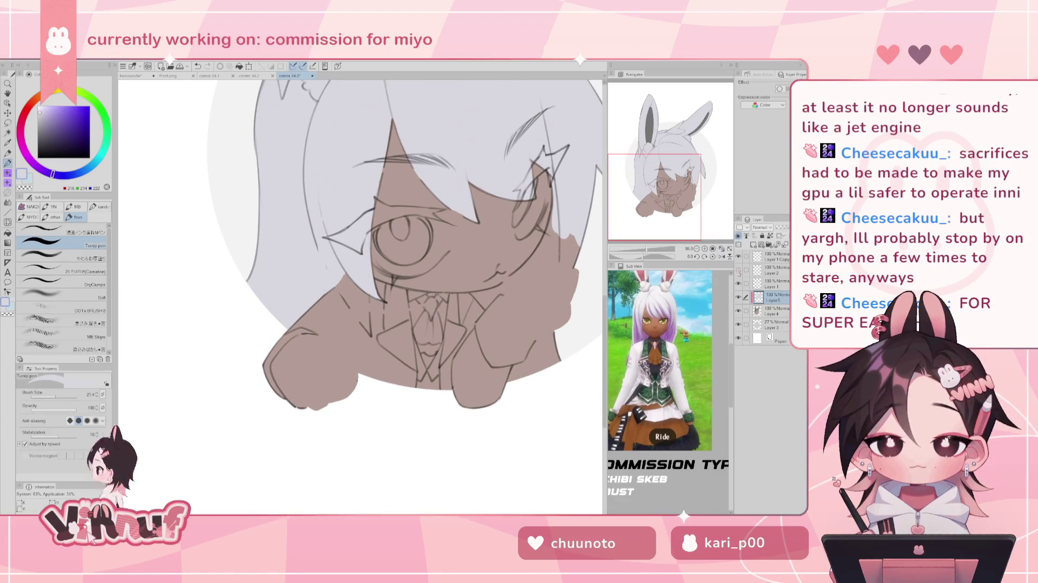
{"action": "left_click", "coordinate": [737, 269]}
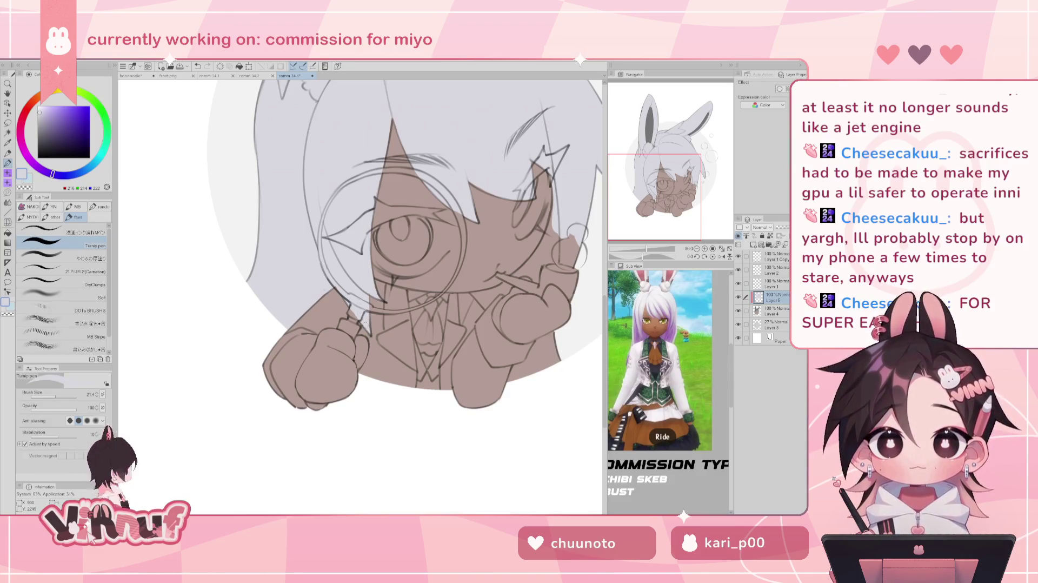
{"action": "left_click_drag", "start_coordinate": [596, 165], "coordinate": [525, 228]}
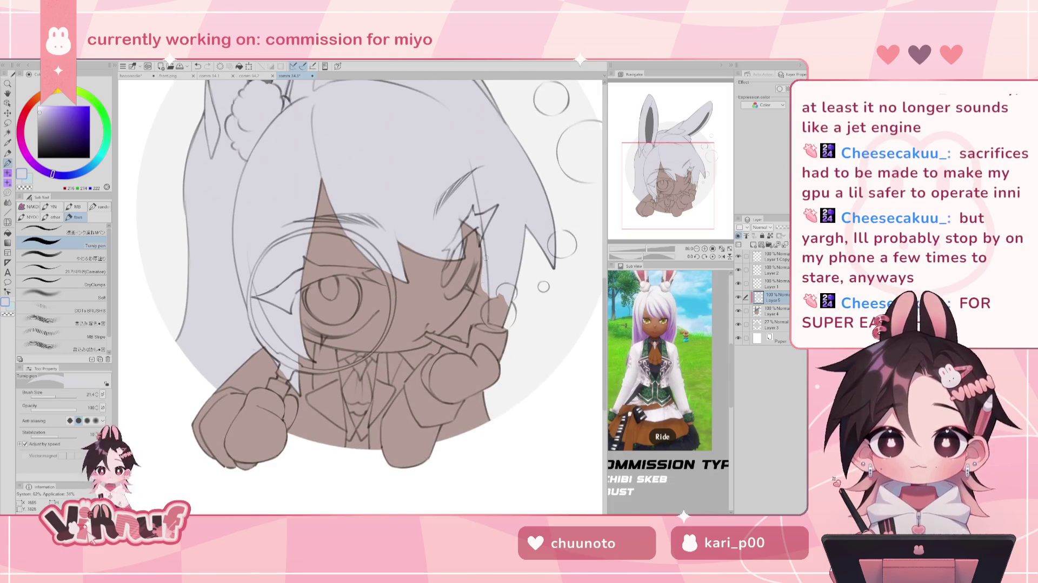
Step: Enlarge the brush to 37 and paint light strokes along the hair, cheek and mouth
{"action": "key", "text": "h"}
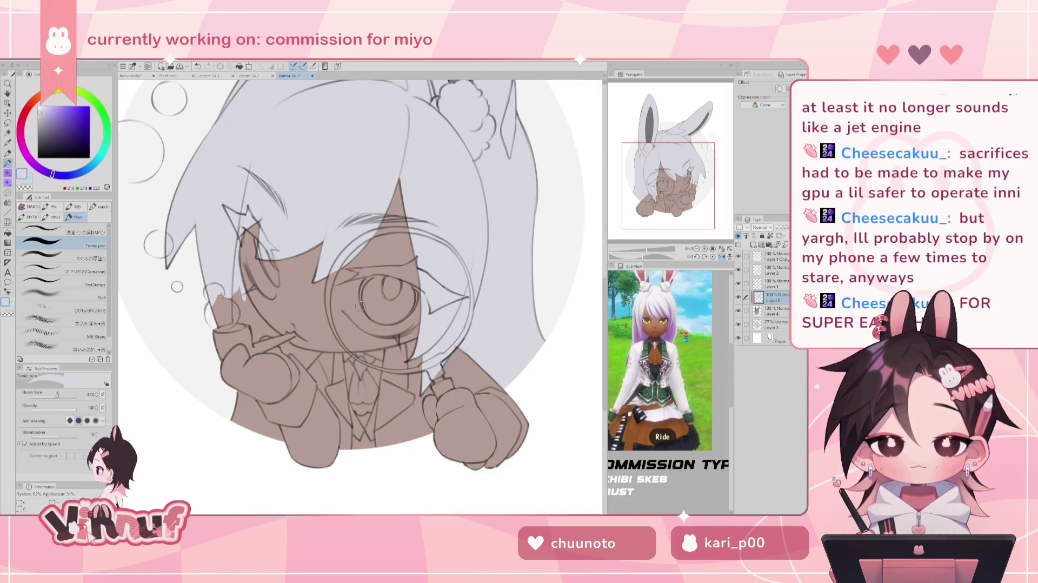
{"action": "mouse_move", "coordinate": [214, 301]}
{"action": "left_mouse_down"}
{"action": "mouse_move", "coordinate": [234, 300]}
{"action": "mouse_move", "coordinate": [246, 338]}
{"action": "mouse_move", "coordinate": [244, 260]}
{"action": "left_mouse_up"}
{"action": "mouse_move", "coordinate": [253, 312]}
{"action": "left_mouse_down"}
{"action": "mouse_move", "coordinate": [245, 289]}
{"action": "mouse_move", "coordinate": [264, 300]}
{"action": "mouse_move", "coordinate": [271, 331]}
{"action": "mouse_move", "coordinate": [266, 321]}
{"action": "mouse_move", "coordinate": [260, 342]}
{"action": "mouse_move", "coordinate": [270, 331]}
{"action": "left_mouse_up"}
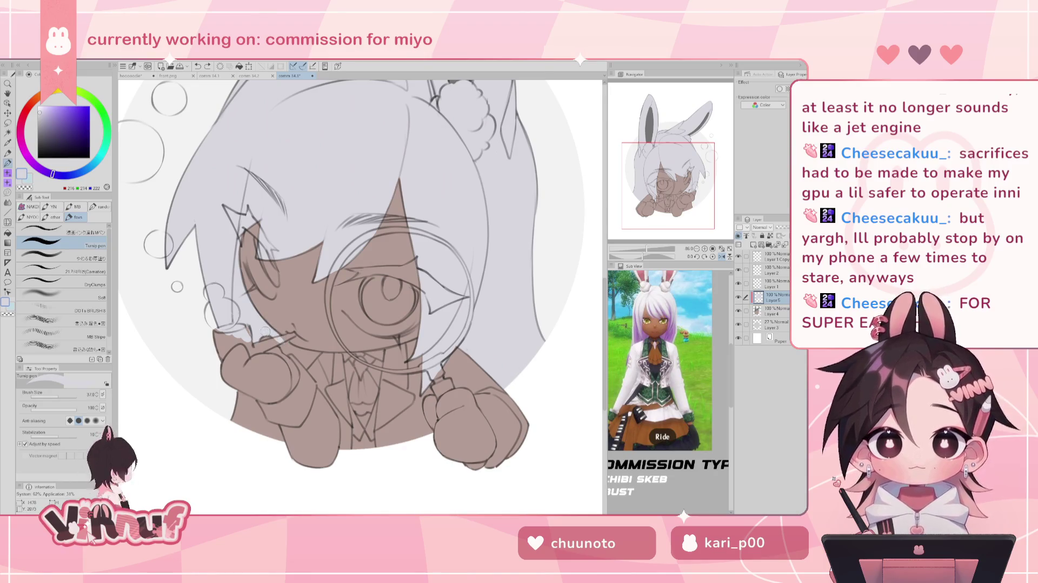
{"action": "left_click_drag", "start_coordinate": [286, 338], "coordinate": [279, 351]}
{"action": "mouse_move", "coordinate": [286, 347]}
{"action": "left_mouse_down"}
{"action": "mouse_move", "coordinate": [313, 355]}
{"action": "mouse_move", "coordinate": [308, 362]}
{"action": "left_mouse_up"}
{"action": "key", "text": "ctrl+z"}
Step: Touch up light strokes and the brown fill around the raised right hand
{"action": "key", "text": "h"}
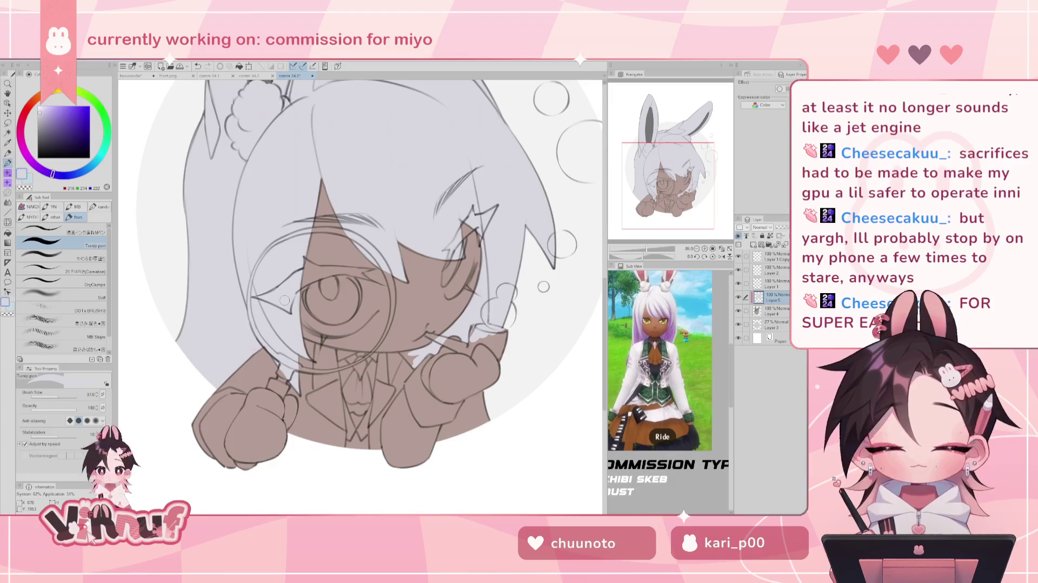
{"action": "mouse_move", "coordinate": [472, 398]}
{"action": "left_mouse_down"}
{"action": "mouse_move", "coordinate": [457, 432]}
{"action": "mouse_move", "coordinate": [470, 426]}
{"action": "mouse_move", "coordinate": [400, 301]}
{"action": "left_mouse_up"}
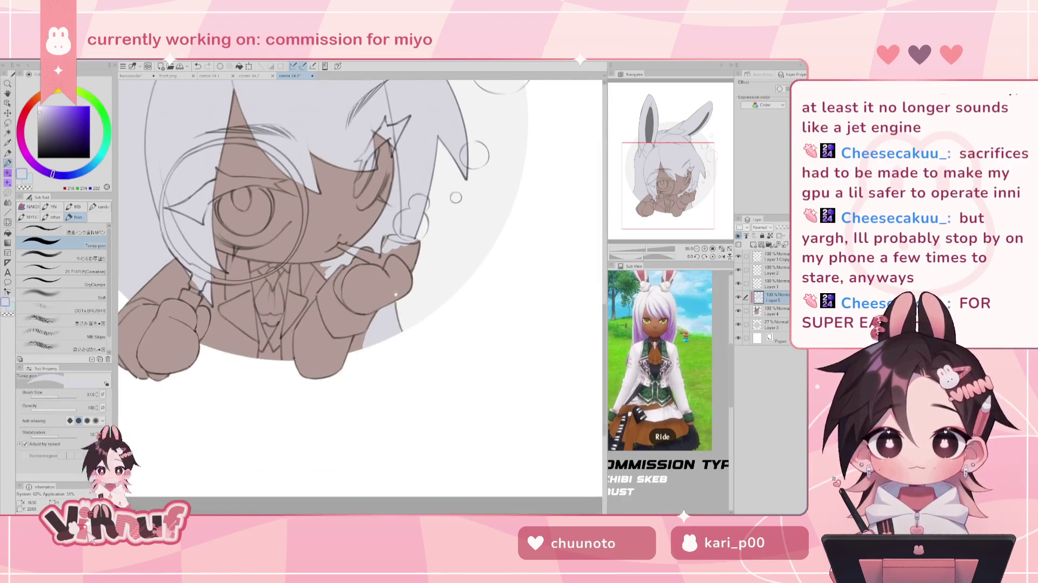
{"action": "left_click_drag", "start_coordinate": [371, 332], "coordinate": [361, 344]}
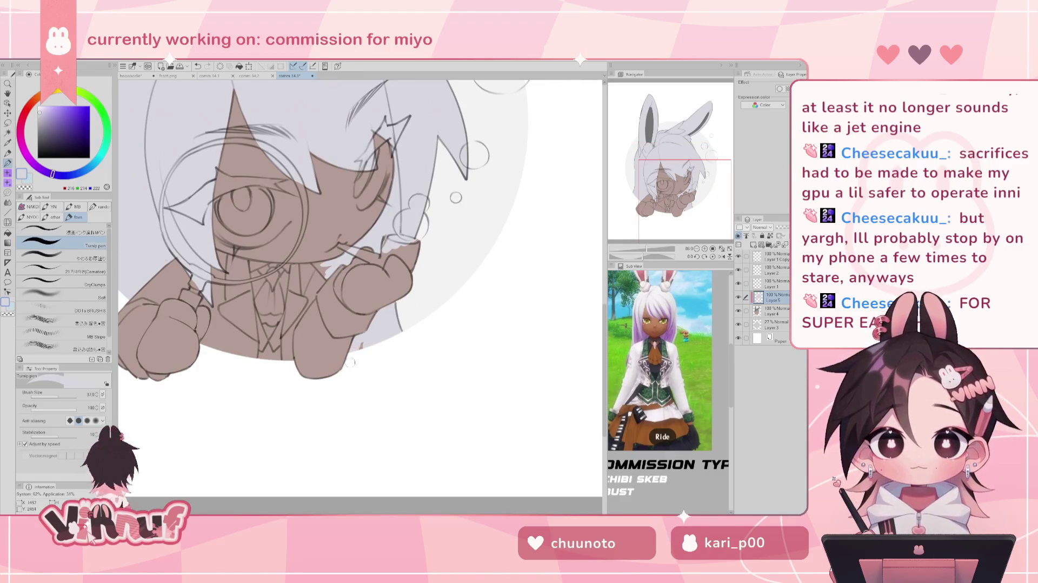
{"action": "scroll", "coordinate": [376, 336], "scroll_direction": "up", "scroll_amount": 3}
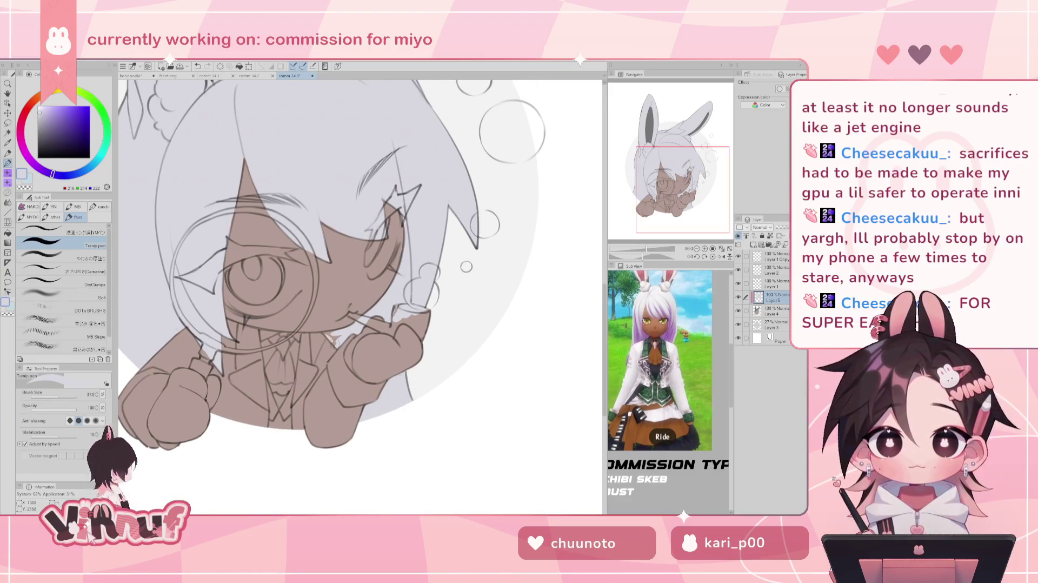
{"action": "mouse_move", "coordinate": [335, 338]}
{"action": "left_mouse_down"}
{"action": "mouse_move", "coordinate": [345, 331]}
{"action": "mouse_move", "coordinate": [328, 333]}
{"action": "left_mouse_up"}
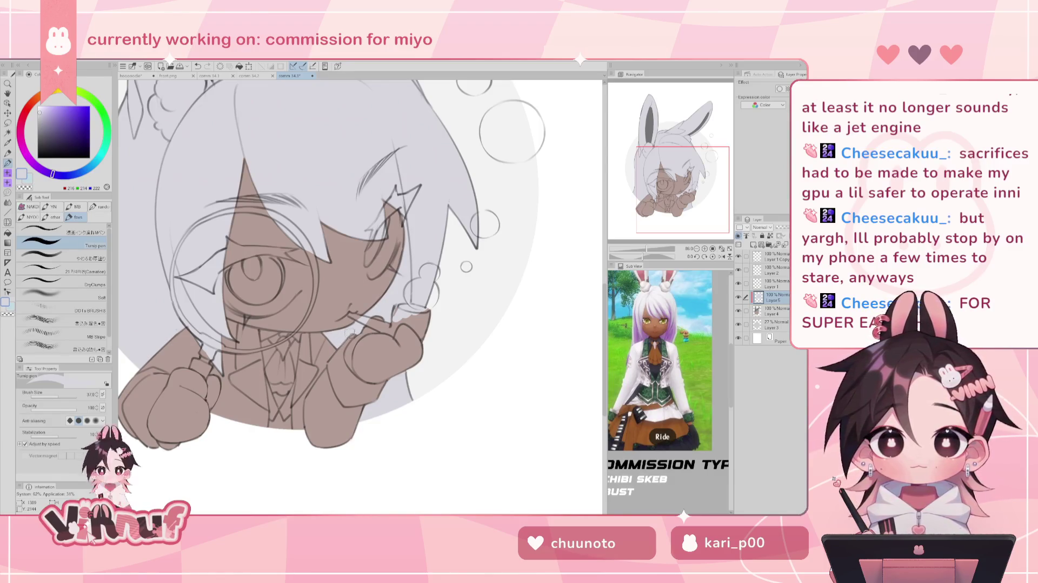
{"action": "key", "text": "e"}
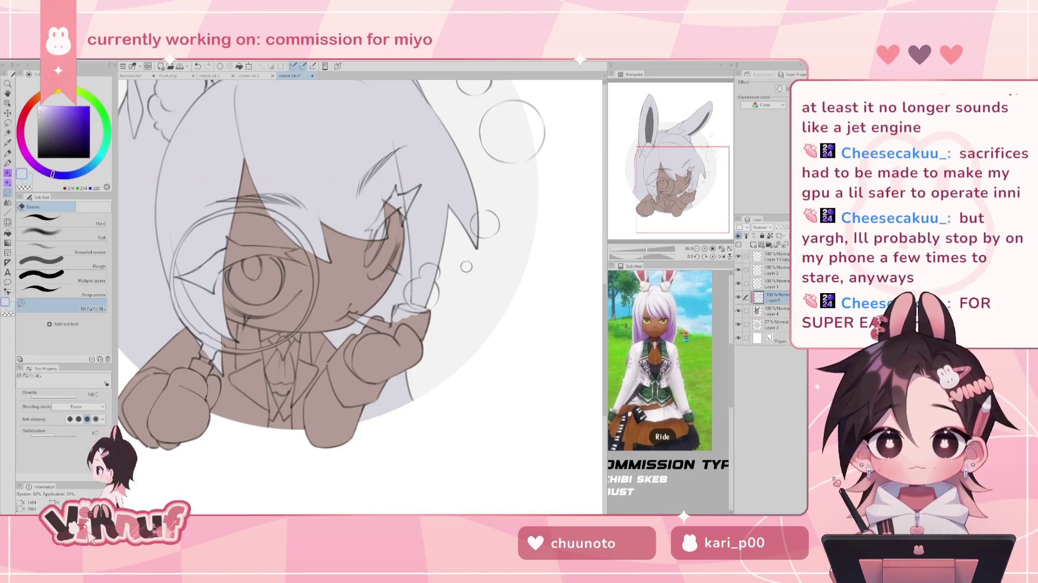
{"action": "key", "text": "p"}
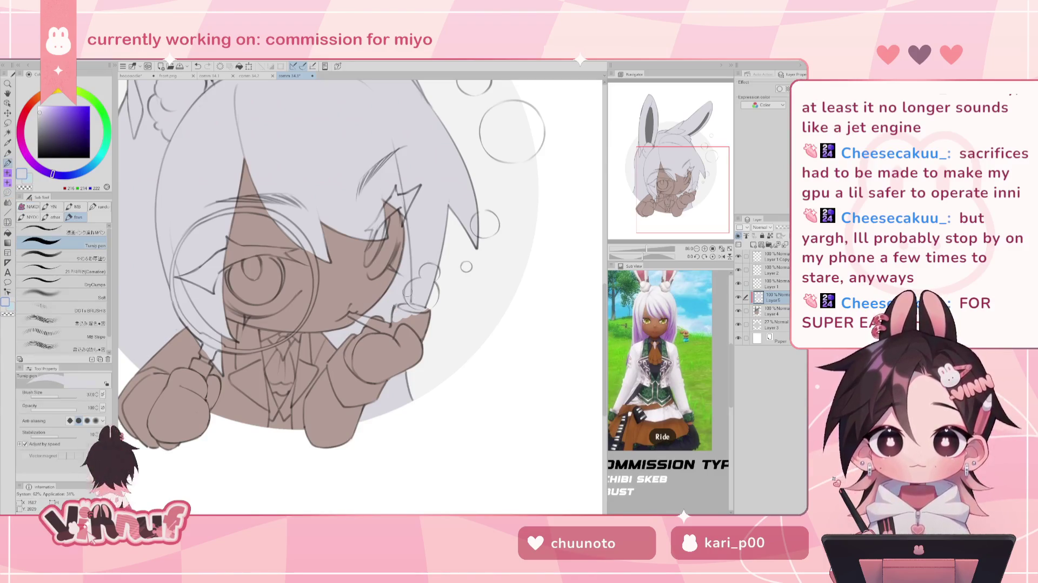
{"action": "mouse_move", "coordinate": [467, 257]}
{"action": "left_mouse_down"}
{"action": "mouse_move", "coordinate": [495, 290]}
{"action": "mouse_move", "coordinate": [476, 325]}
{"action": "left_mouse_up"}
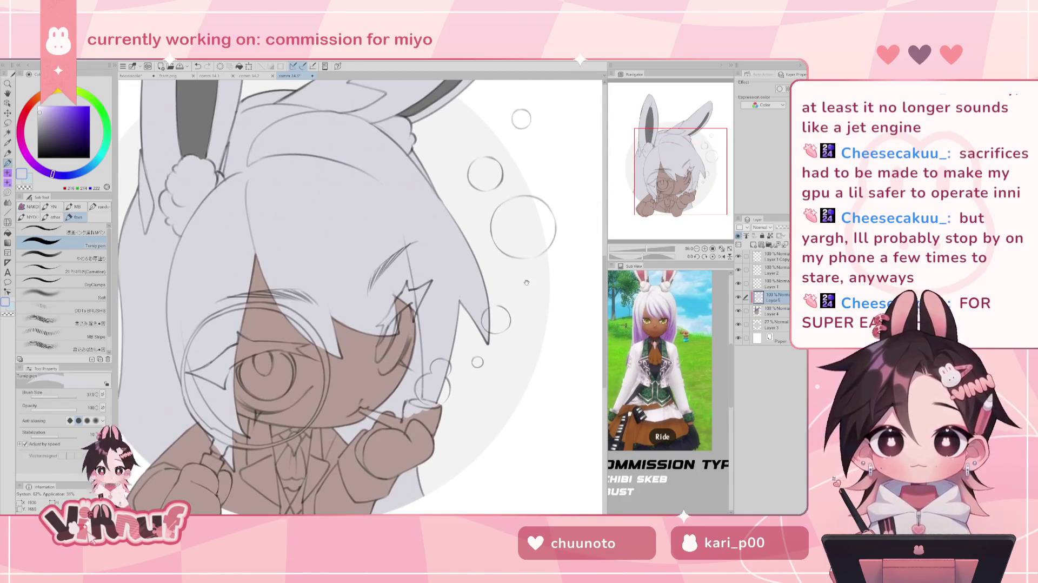
{"action": "left_click_drag", "start_coordinate": [647, 250], "coordinate": [643, 250]}
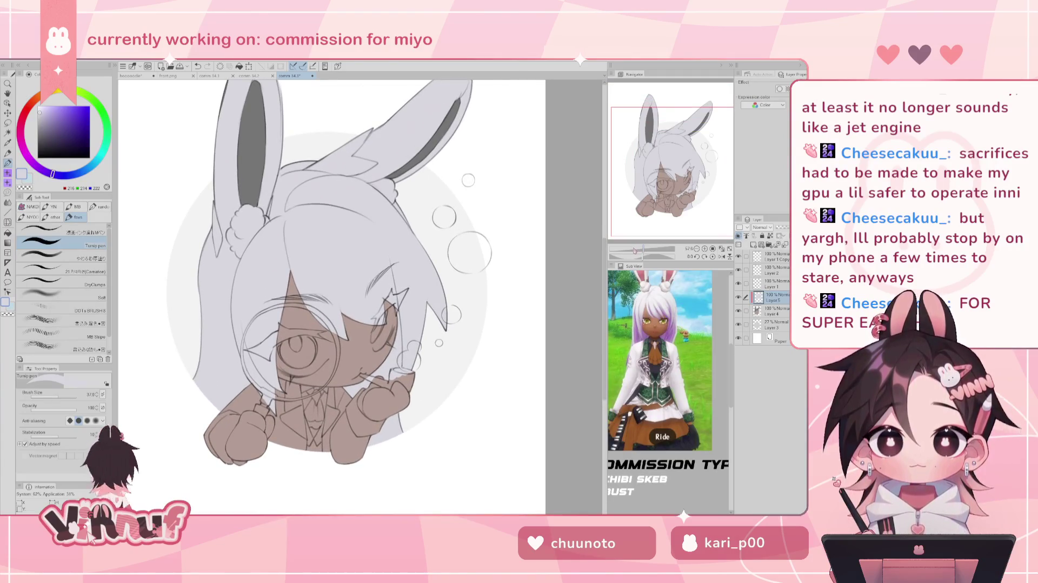
Step: On Layer 1, erase stray sketch lines along the left hair edge
{"action": "left_click", "coordinate": [721, 256]}
{"action": "left_click", "coordinate": [773, 325]}
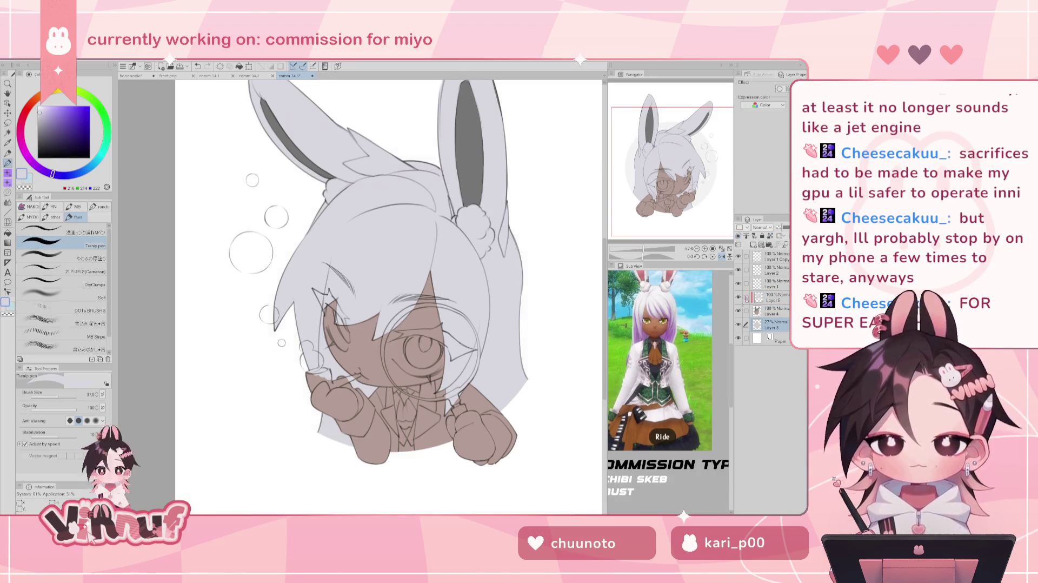
{"action": "left_click", "coordinate": [773, 283]}
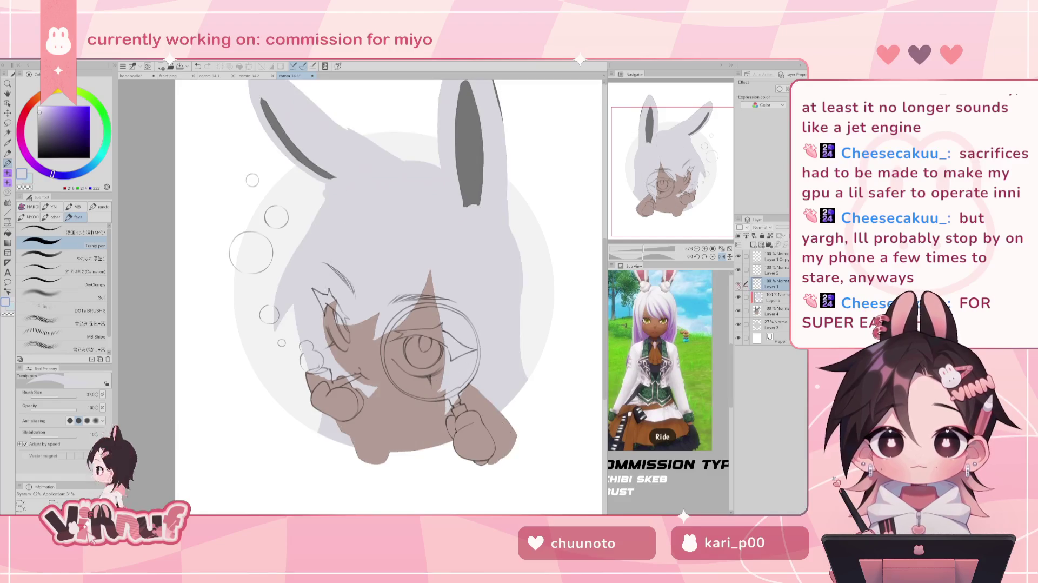
{"action": "scroll", "coordinate": [635, 233], "scroll_direction": "up", "scroll_amount": 3}
{"action": "key", "text": "e"}
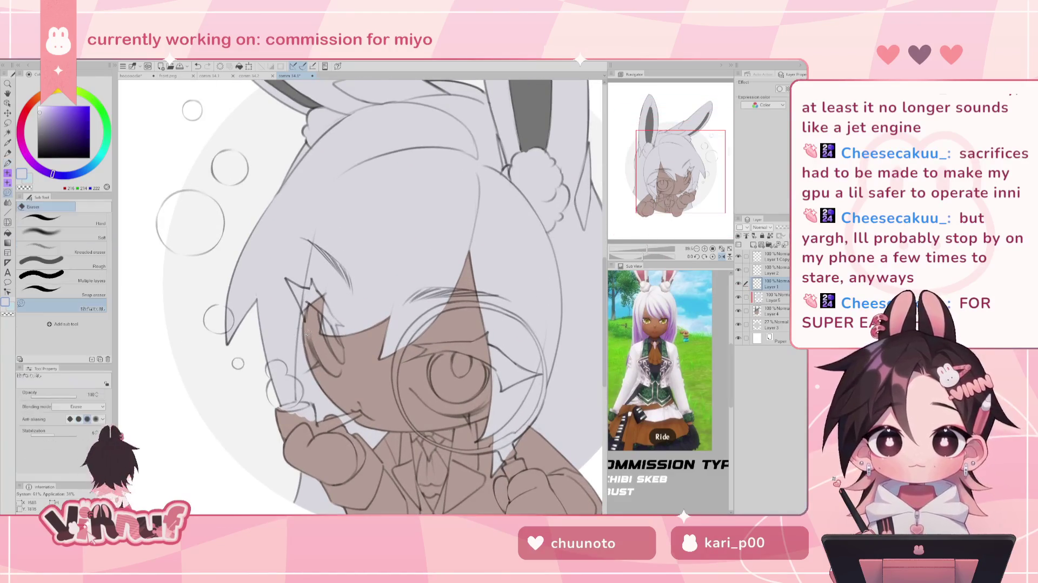
{"action": "left_click_drag", "start_coordinate": [305, 321], "coordinate": [322, 351]}
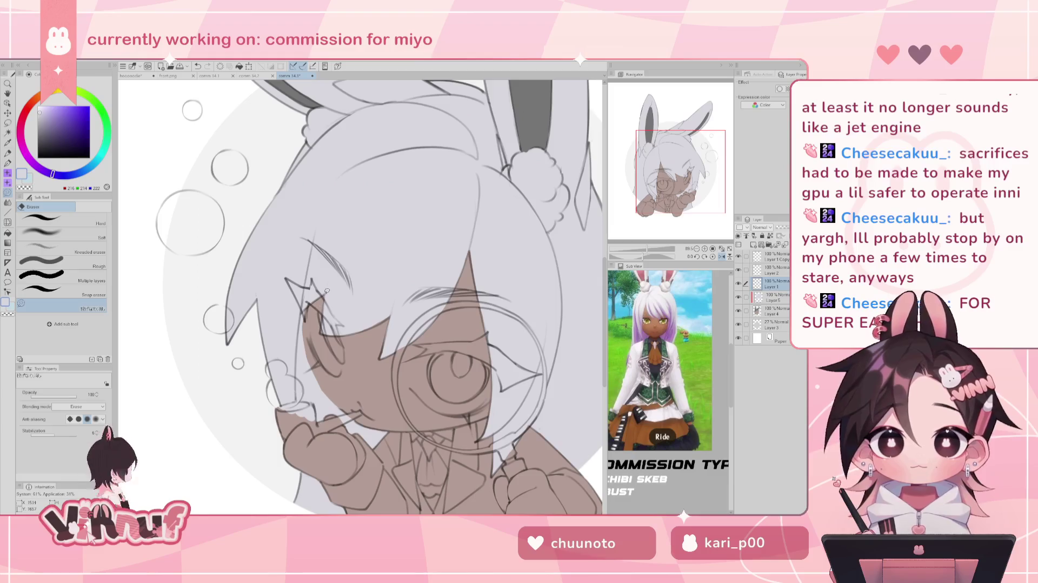
{"action": "key", "text": "h"}
{"action": "key", "text": "p"}
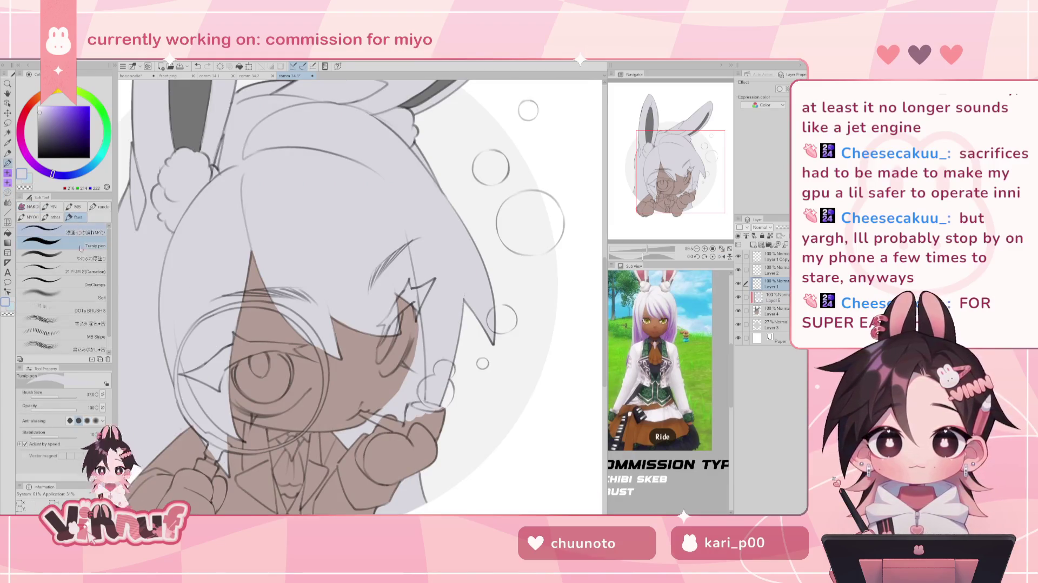
{"action": "key", "text": "h"}
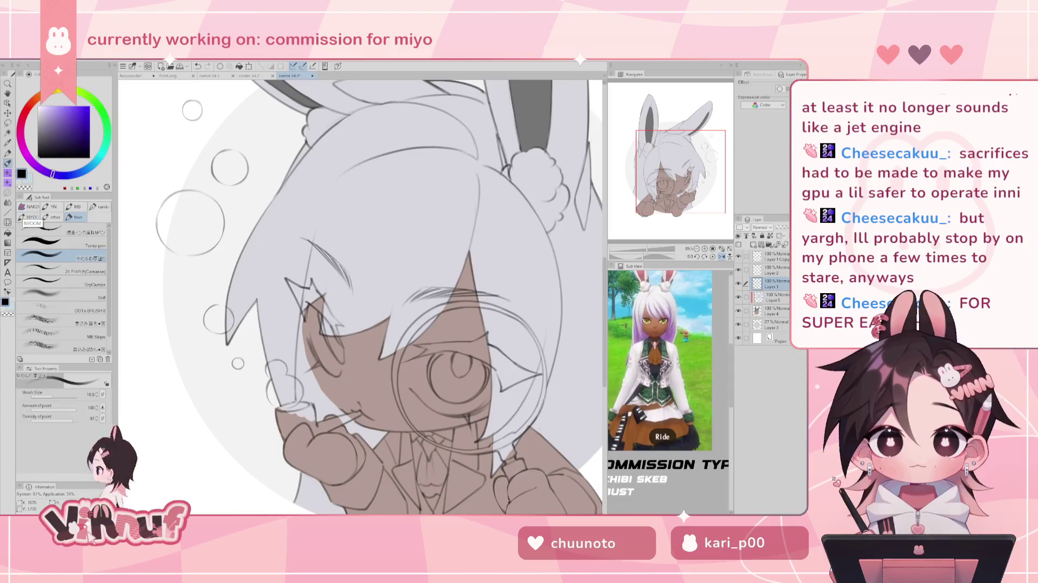
Step: Redraw the left hair edge line through several retries, and add a line along the right edge
{"action": "left_click_drag", "start_coordinate": [301, 336], "coordinate": [307, 314]}
{"action": "key", "text": "ctrl+z"}
{"action": "key", "text": "h"}
{"action": "key", "text": "h"}
{"action": "key", "text": "ctrl+z"}
{"action": "left_click_drag", "start_coordinate": [322, 332], "coordinate": [303, 401]}
{"action": "key", "text": "ctrl+z"}
{"action": "key", "text": "ctrl+z"}
{"action": "key", "text": "ctrl+z"}
{"action": "mouse_move", "coordinate": [324, 332]}
{"action": "left_mouse_down"}
{"action": "mouse_move", "coordinate": [304, 401]}
{"action": "mouse_move", "coordinate": [319, 407]}
{"action": "left_mouse_up"}
{"action": "key", "text": "ctrl+z"}
{"action": "key", "text": "ctrl+z"}
{"action": "key", "text": "h"}
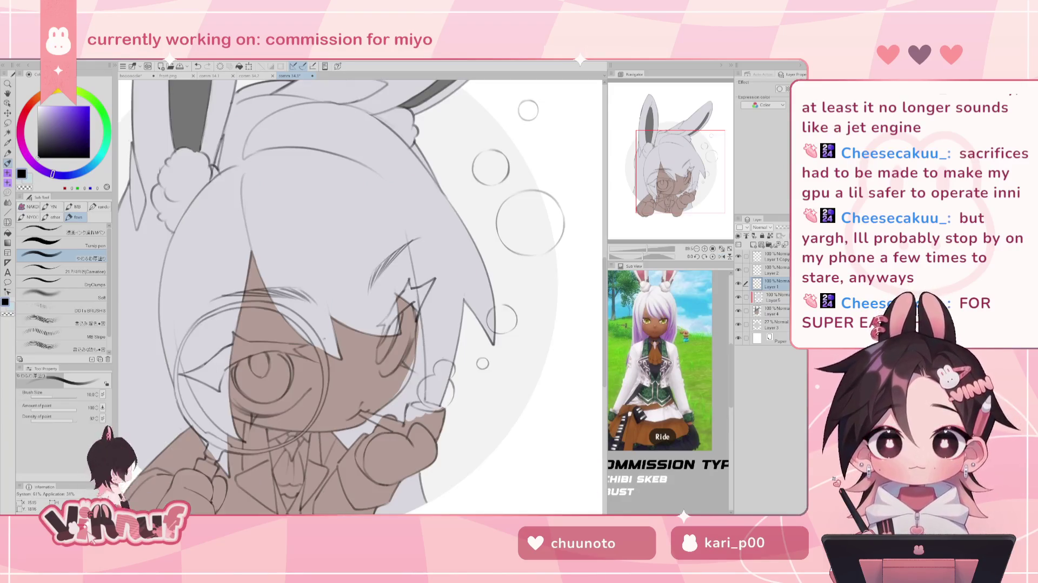
{"action": "left_click_drag", "start_coordinate": [420, 325], "coordinate": [413, 379]}
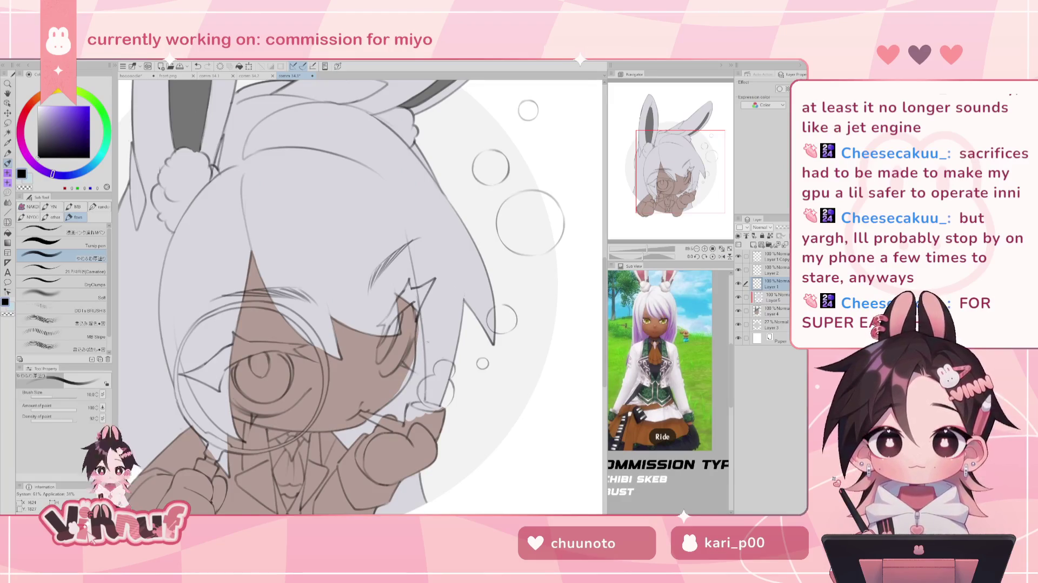
Step: Move to Layer 5, sample the light grey hair colour, and ready the eraser
{"action": "left_click", "coordinate": [768, 313]}
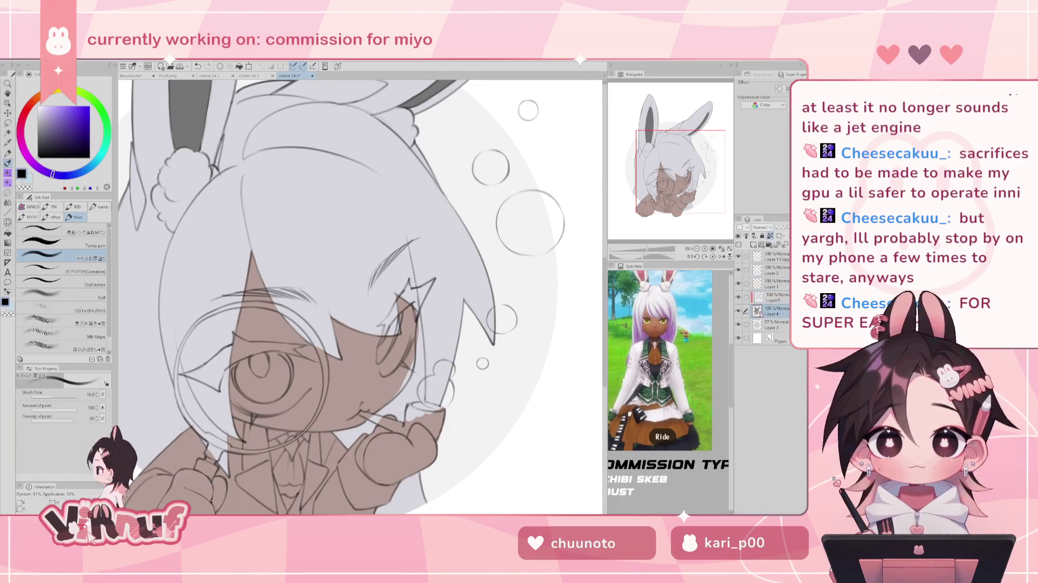
{"action": "left_click", "coordinate": [767, 298]}
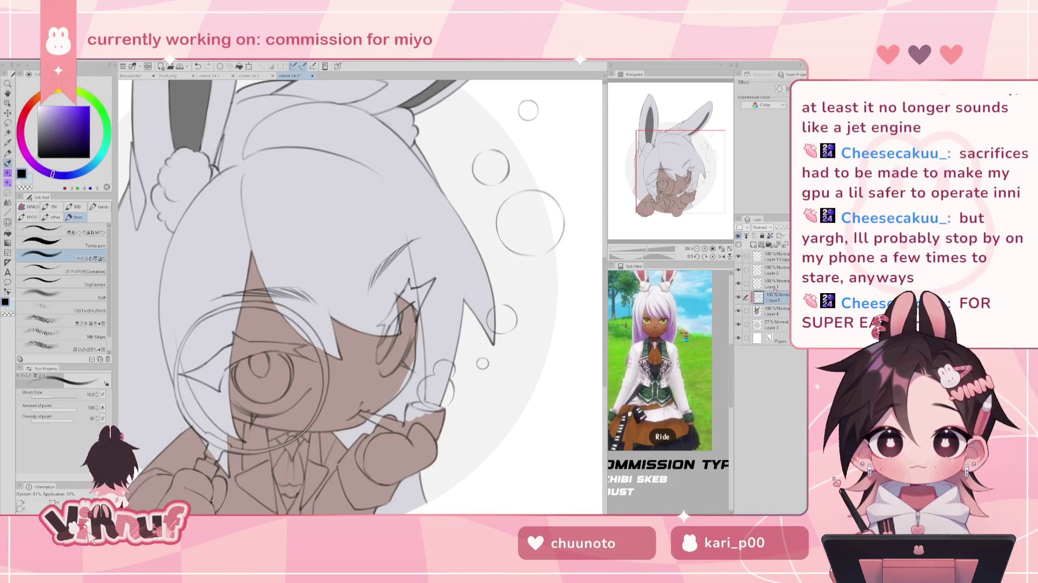
{"action": "key", "text": "h"}
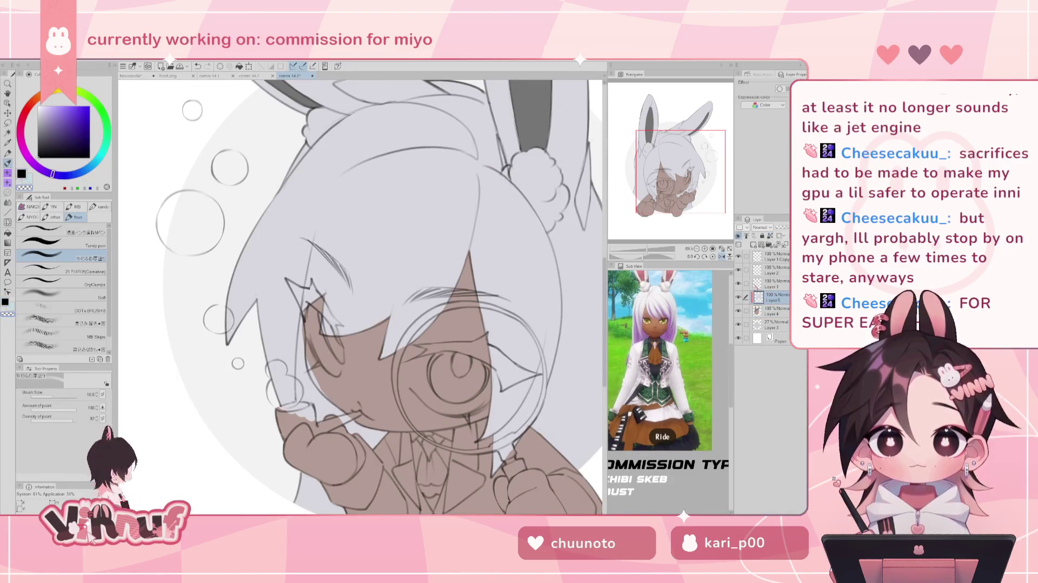
{"action": "left_click", "coordinate": [59, 244]}
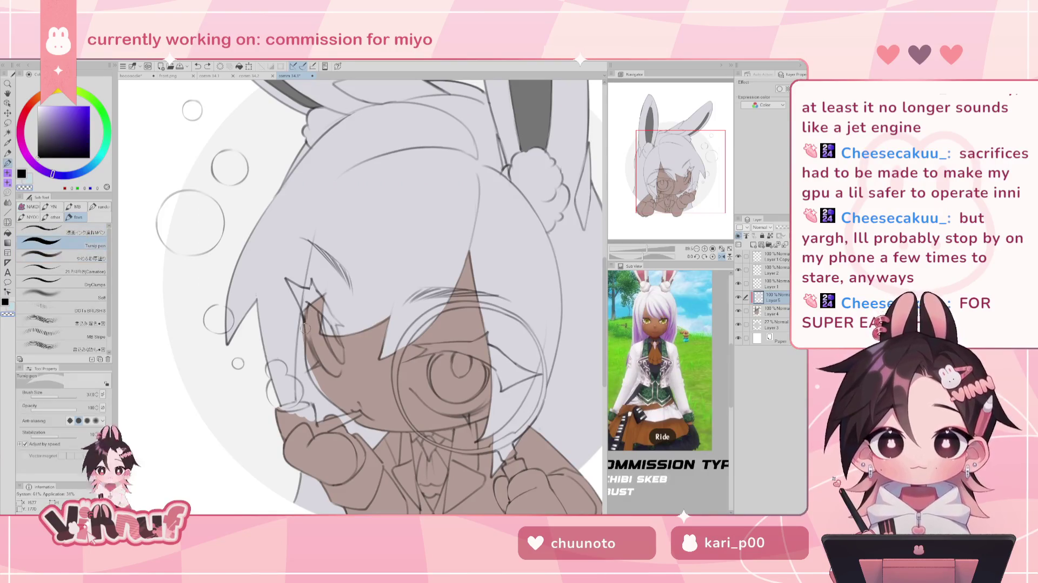
{"action": "left_click", "coordinate": [301, 329], "text": "alt"}
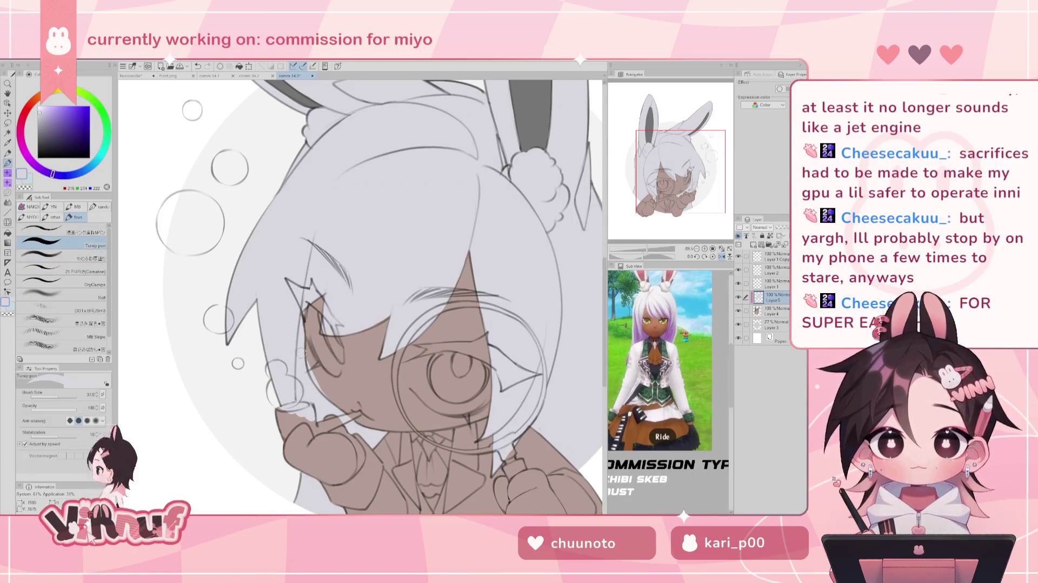
{"action": "key", "text": "e"}
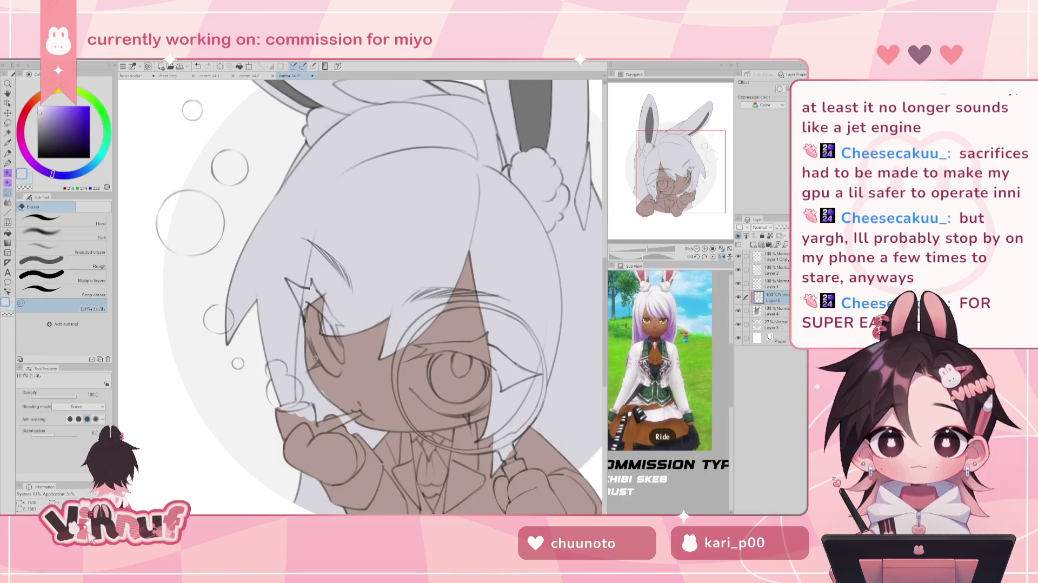
{"action": "key", "text": "h"}
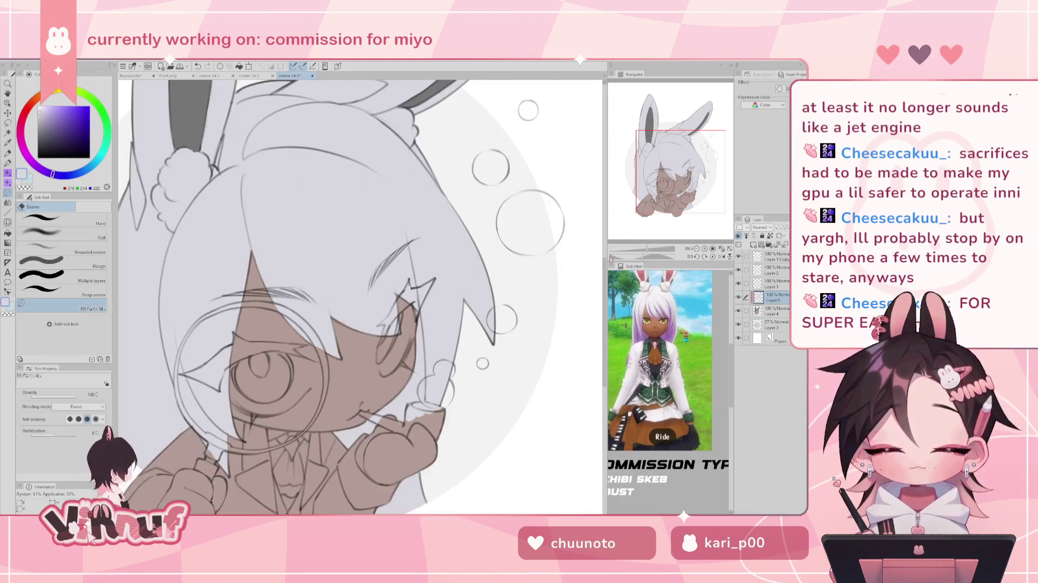
{"action": "scroll", "coordinate": [332, 297], "scroll_direction": "down", "scroll_amount": 3}
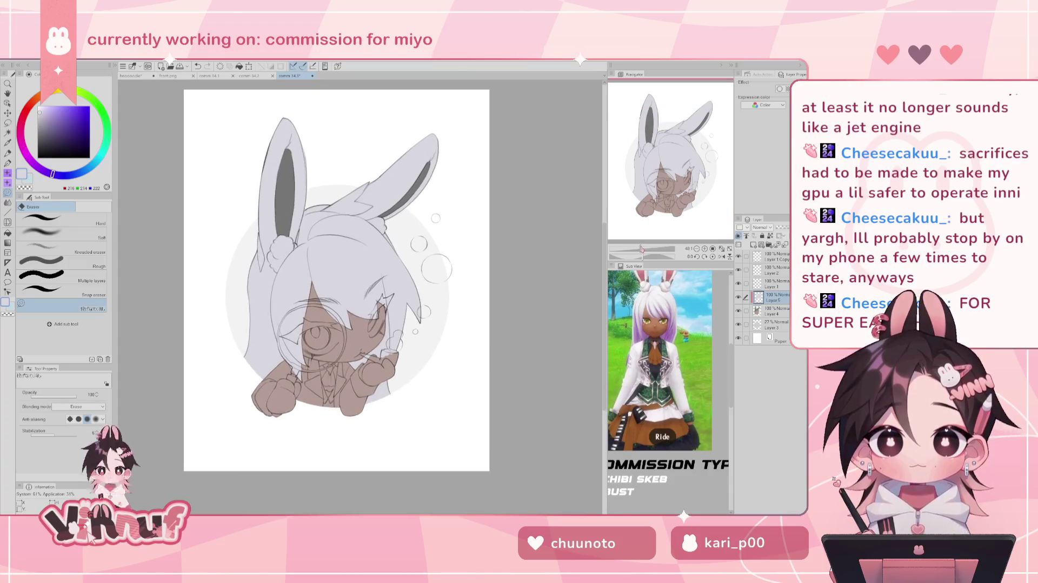
Step: Step through Layer 2 and Layer 1 Copy and recentre the view on the head
{"action": "scroll", "coordinate": [333, 298], "scroll_direction": "up", "scroll_amount": 2}
{"action": "scroll", "coordinate": [339, 324], "scroll_direction": "up", "scroll_amount": 2}
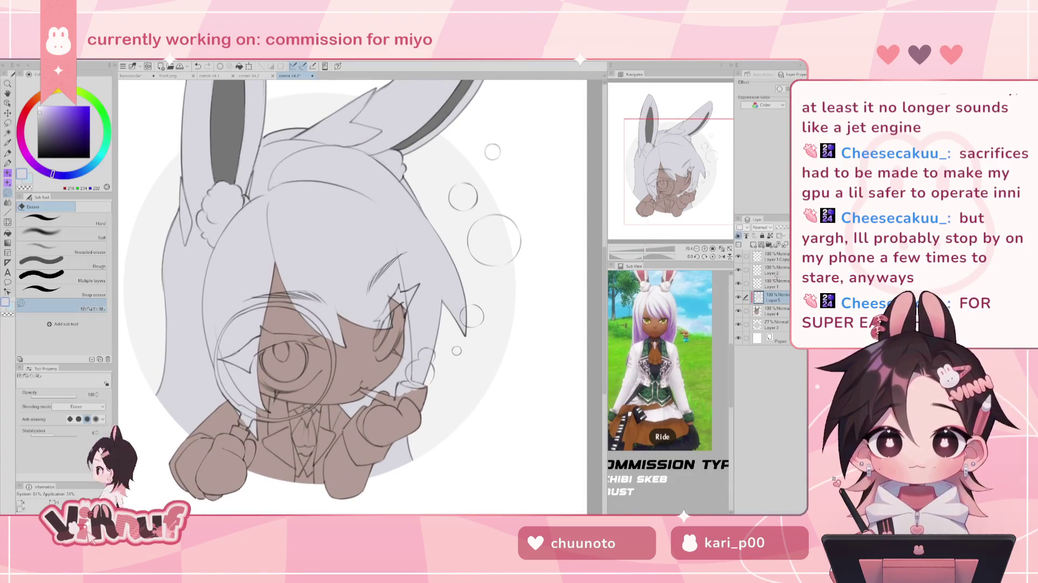
{"action": "left_click", "coordinate": [774, 270]}
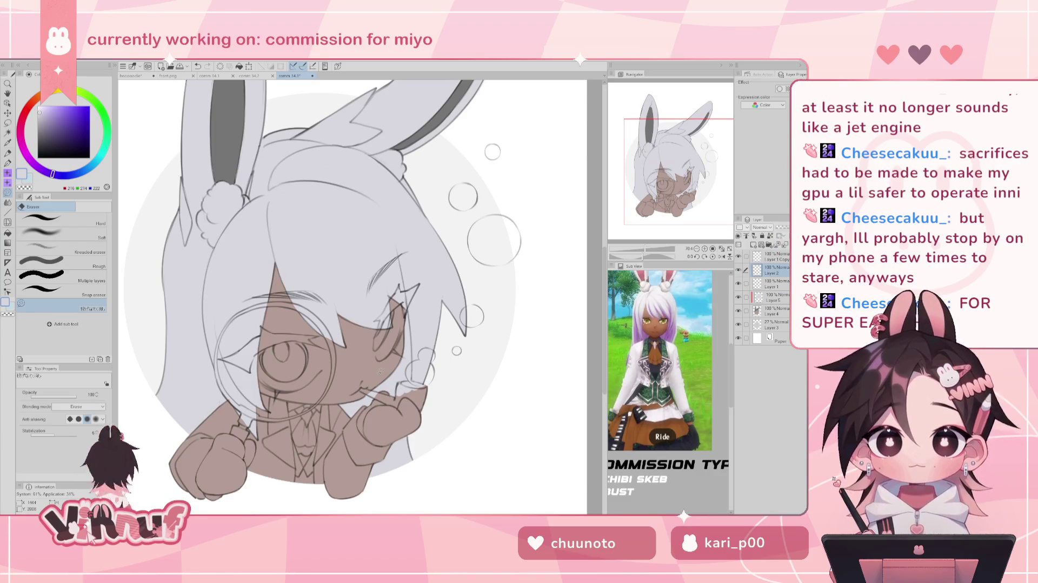
{"action": "key", "text": "alt+bracketright"}
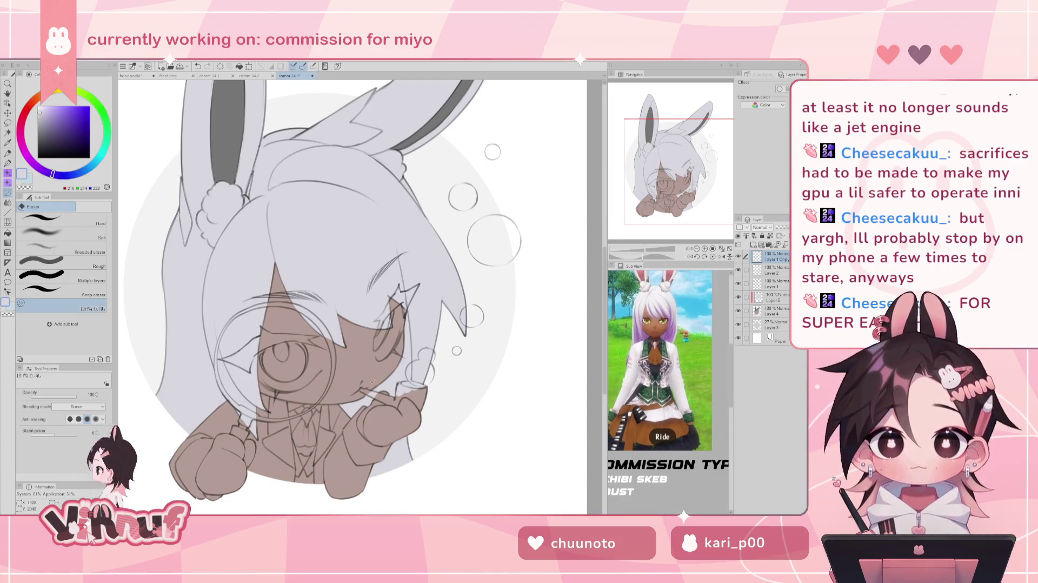
{"action": "key", "text": "h"}
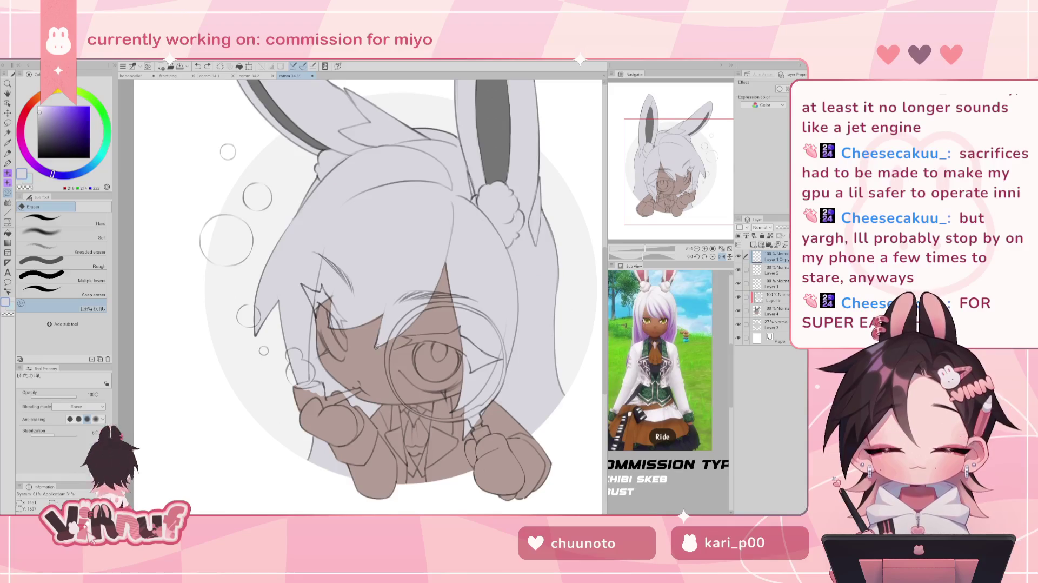
{"action": "key", "text": "h"}
{"action": "left_click_drag", "start_coordinate": [376, 346], "coordinate": [473, 311]}
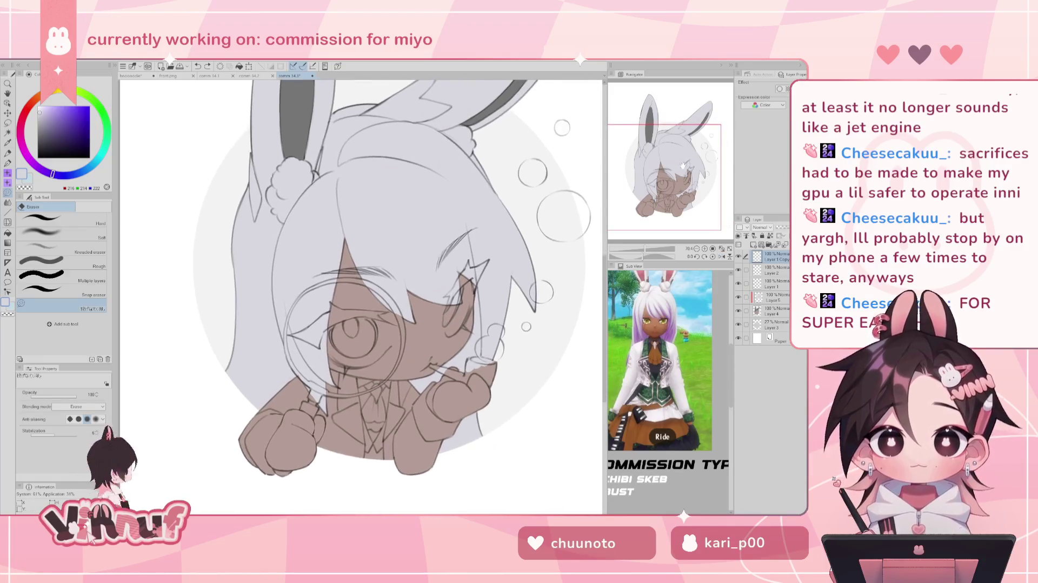
{"action": "key", "text": "p"}
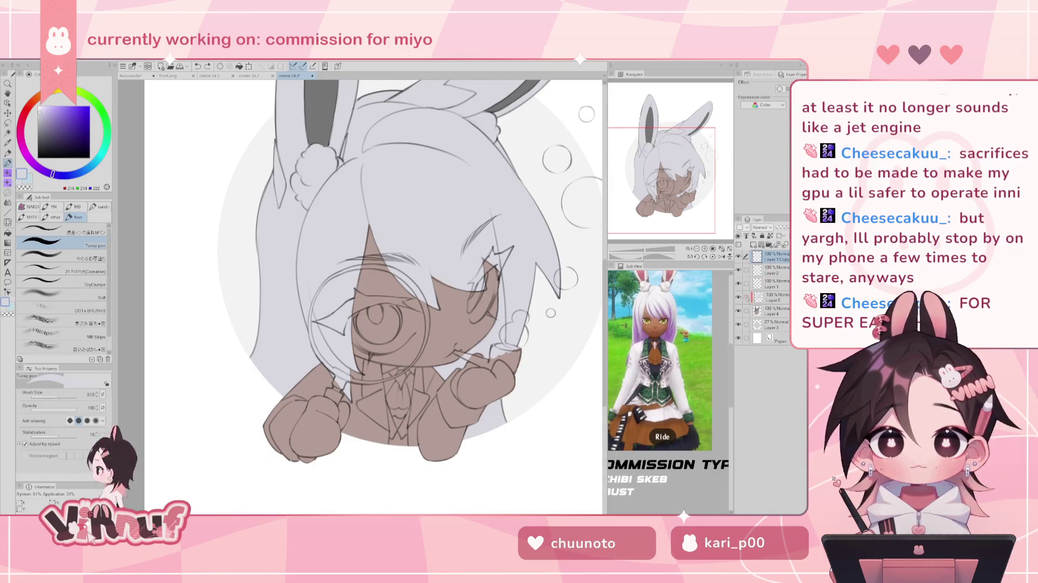
Step: On Layer 4, open Hue/Saturation/Luminosity with Ctrl+U and begin adjusting saturation
{"action": "left_click", "coordinate": [773, 309]}
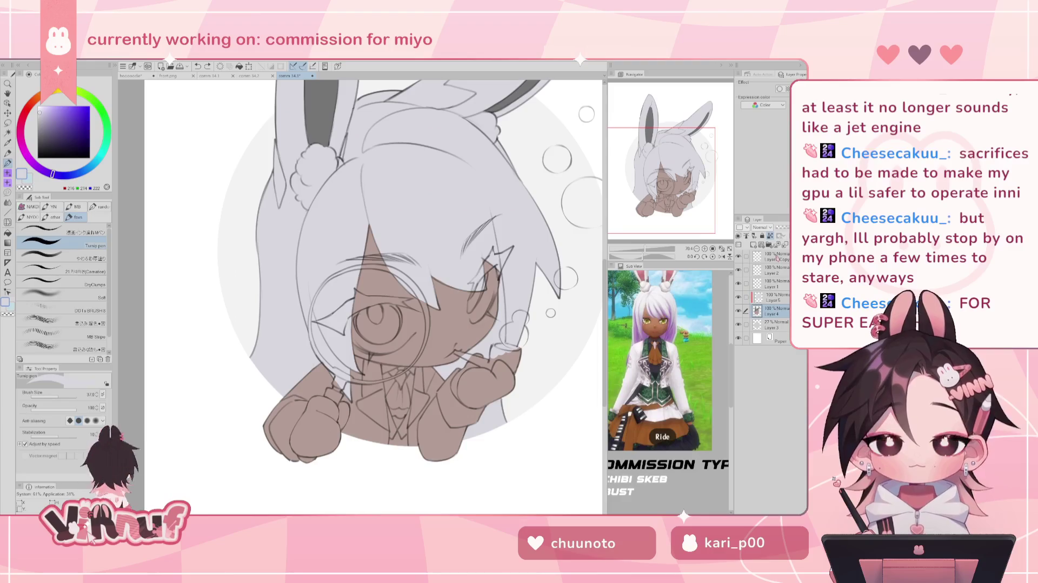
{"action": "left_click_drag", "start_coordinate": [694, 179], "coordinate": [718, 167]}
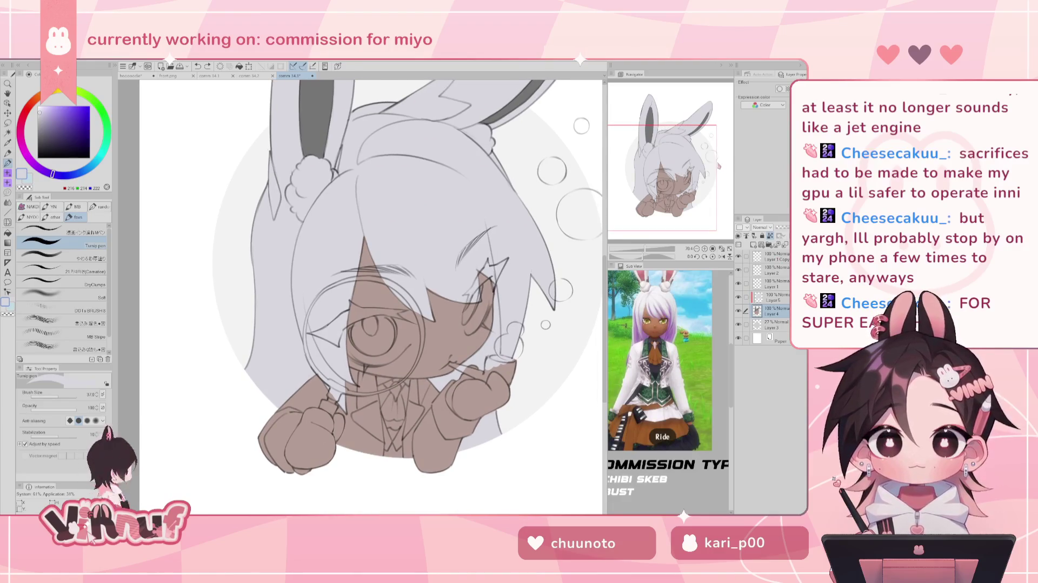
{"action": "key", "text": "ctrl+u"}
{"action": "mouse_move", "coordinate": [535, 339]}
{"action": "left_mouse_down"}
{"action": "mouse_move", "coordinate": [546, 342]}
{"action": "mouse_move", "coordinate": [535, 365]}
{"action": "left_mouse_up"}
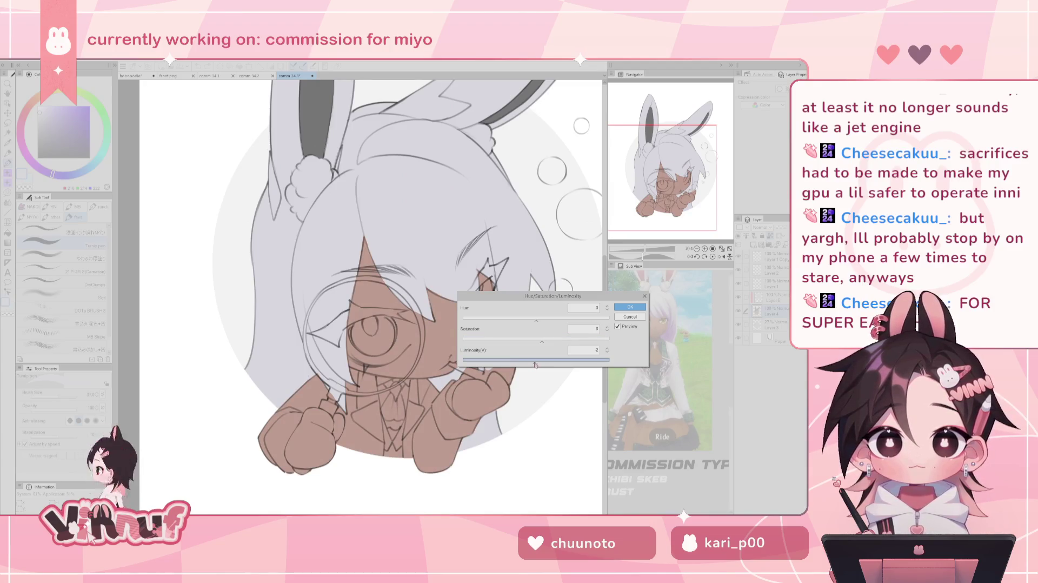
Step: Nudge the hue and lower the luminosity of the skin colour, then apply
{"action": "left_click_drag", "start_coordinate": [536, 319], "coordinate": [539, 323]}
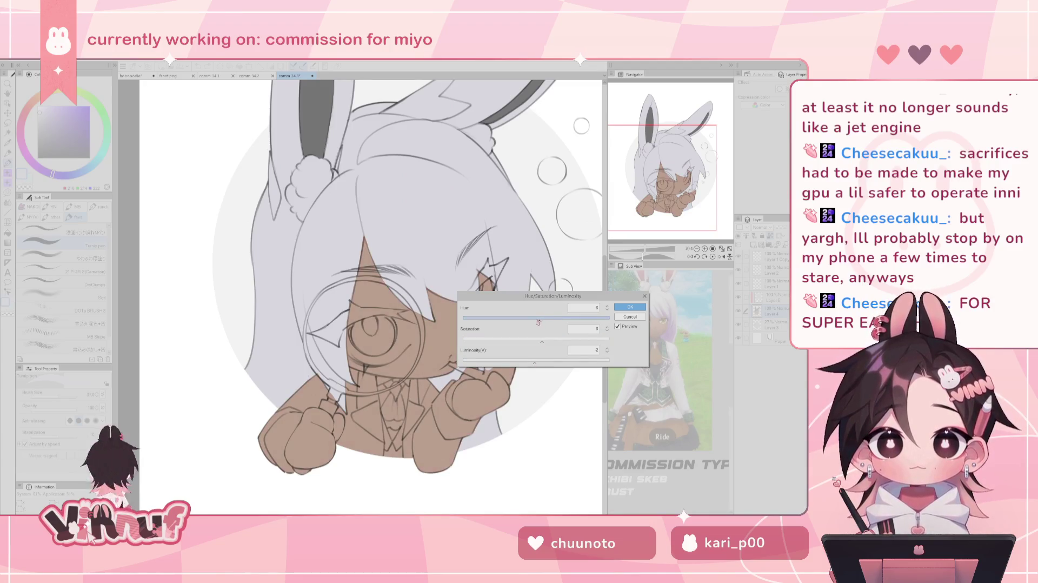
{"action": "mouse_move", "coordinate": [542, 341]}
{"action": "left_mouse_down"}
{"action": "mouse_move", "coordinate": [534, 363]}
{"action": "mouse_move", "coordinate": [541, 343]}
{"action": "left_mouse_up"}
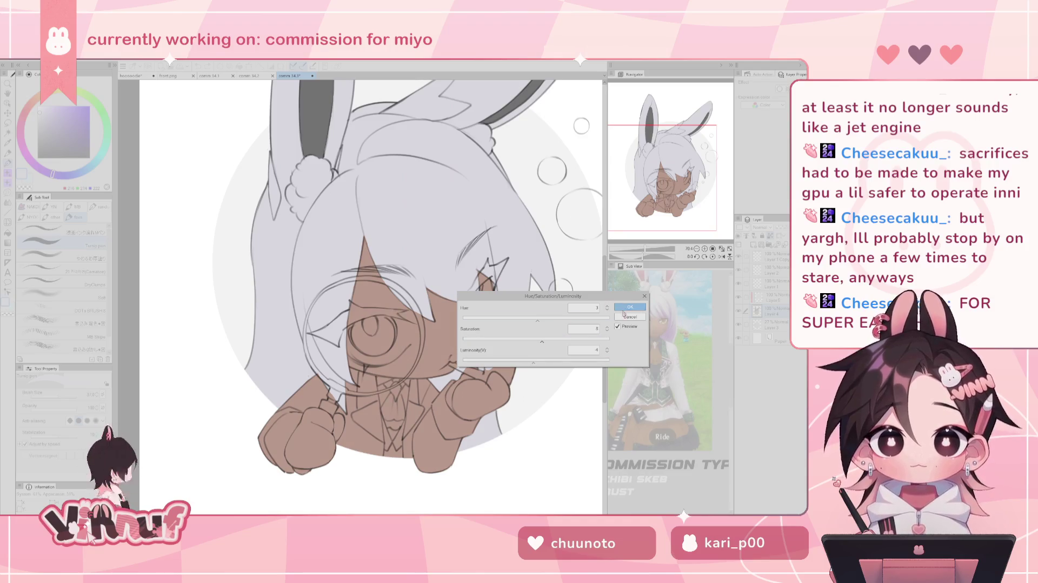
{"action": "left_click", "coordinate": [631, 308]}
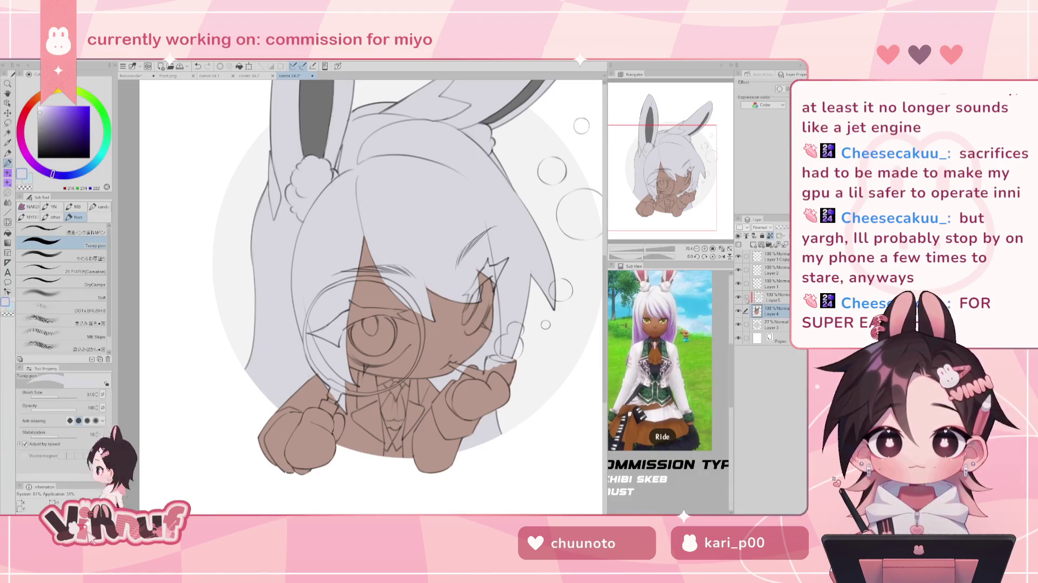
Step: Return to Layer 4, sample the brown skin, then choose a light pink
{"action": "left_click", "coordinate": [775, 297]}
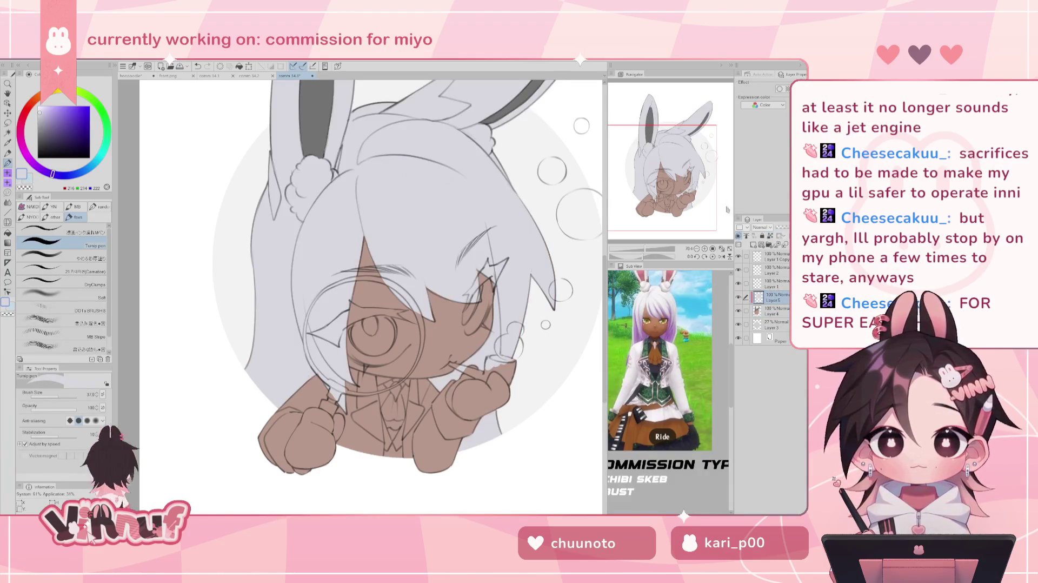
{"action": "scroll", "coordinate": [373, 297], "scroll_direction": "up", "scroll_amount": 2}
{"action": "scroll", "coordinate": [373, 298], "scroll_direction": "down", "scroll_amount": 1}
{"action": "left_click", "coordinate": [776, 311]}
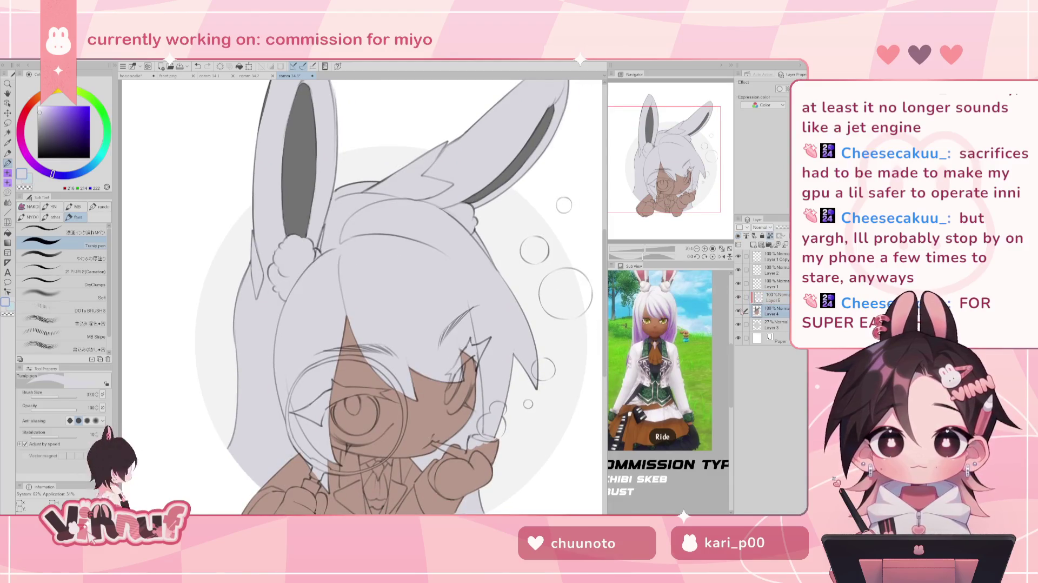
{"action": "left_click", "coordinate": [414, 397], "text": "alt"}
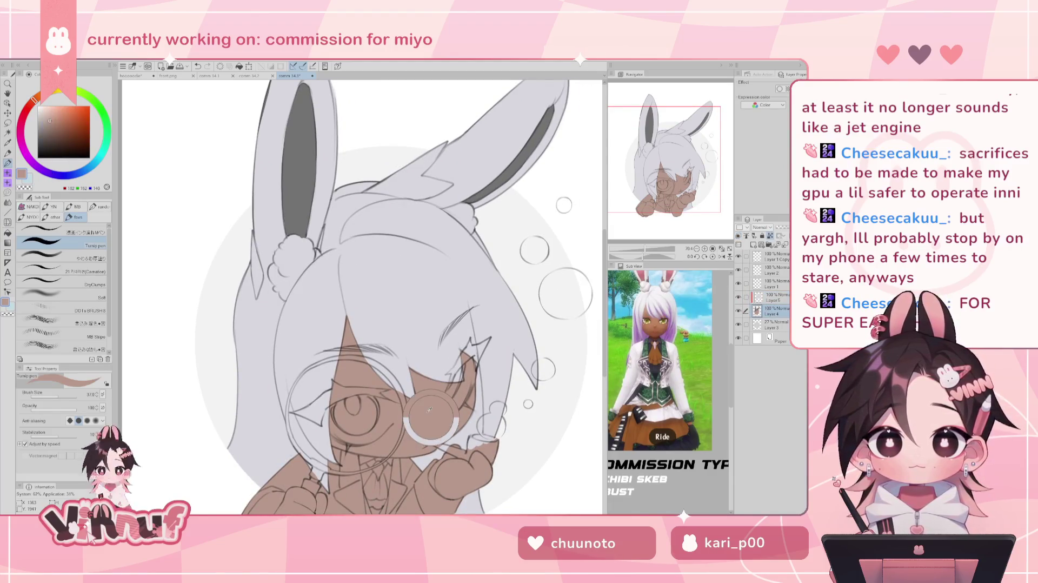
{"action": "left_click", "coordinate": [50, 115]}
{"action": "left_click", "coordinate": [51, 108]}
{"action": "left_click", "coordinate": [50, 109]}
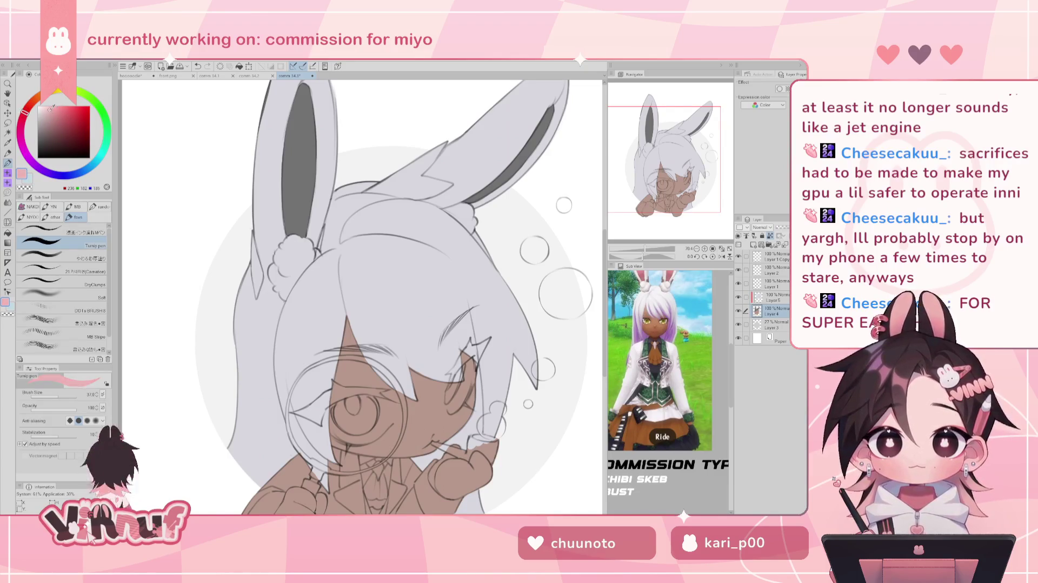
Step: Paint light pink inside both bunny ears
{"action": "scroll", "coordinate": [356, 297], "scroll_direction": "up", "scroll_amount": 3}
{"action": "mouse_move", "coordinate": [286, 250]}
{"action": "left_mouse_down"}
{"action": "mouse_move", "coordinate": [278, 309]}
{"action": "mouse_move", "coordinate": [295, 232]}
{"action": "mouse_move", "coordinate": [287, 281]}
{"action": "left_mouse_up"}
{"action": "mouse_move", "coordinate": [462, 285]}
{"action": "left_mouse_down"}
{"action": "mouse_move", "coordinate": [489, 268]}
{"action": "mouse_move", "coordinate": [543, 192]}
{"action": "left_mouse_up"}
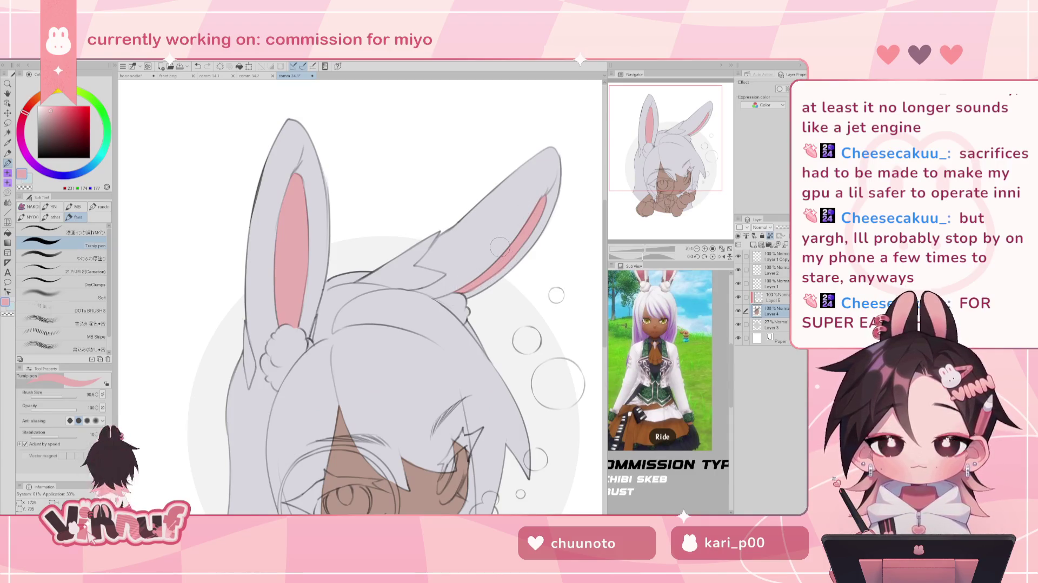
{"action": "scroll", "coordinate": [487, 254], "scroll_direction": "down", "scroll_amount": 3}
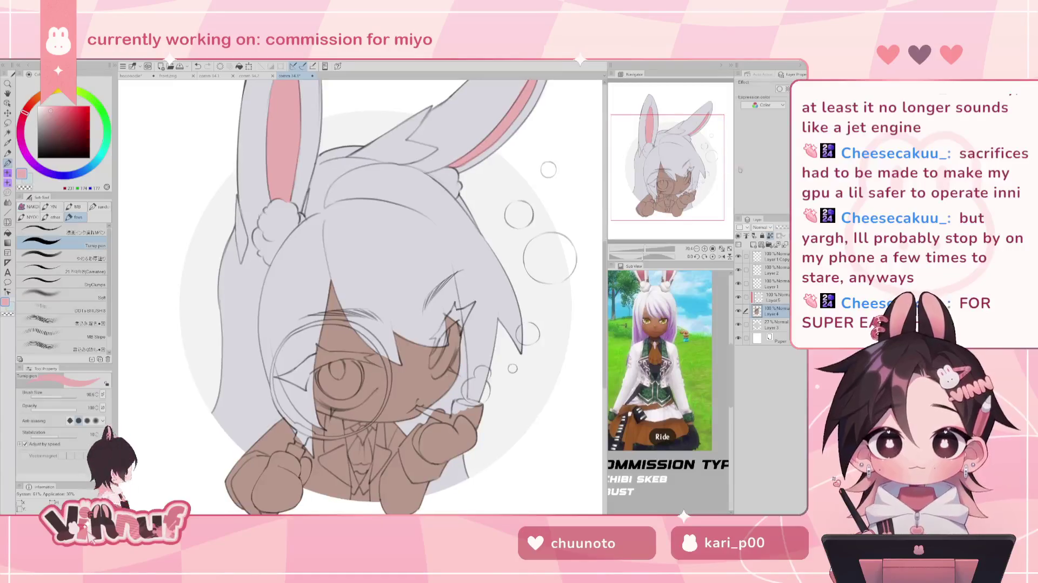
{"action": "left_click_drag", "start_coordinate": [378, 270], "coordinate": [395, 310]}
Step: Repaint the inside of both ears with a darker pink
{"action": "left_click", "coordinate": [52, 116]}
{"action": "left_click_drag", "start_coordinate": [295, 219], "coordinate": [302, 146]}
{"action": "left_click_drag", "start_coordinate": [311, 248], "coordinate": [301, 158]}
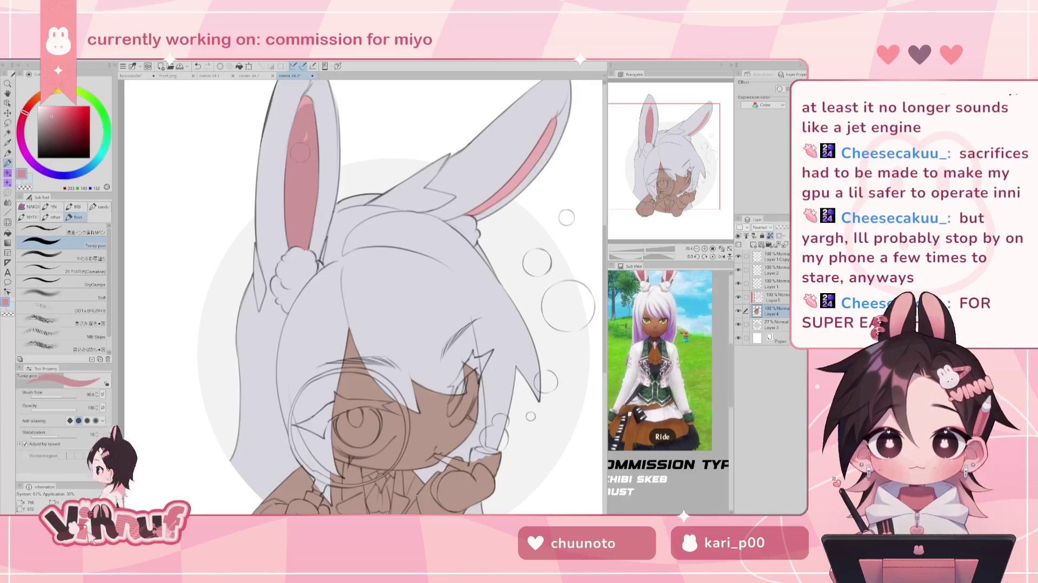
{"action": "key", "text": "ctrl+z"}
{"action": "left_click", "coordinate": [53, 115]}
{"action": "left_click_drag", "start_coordinate": [295, 248], "coordinate": [303, 96]}
{"action": "left_click_drag", "start_coordinate": [476, 210], "coordinate": [551, 123]}
{"action": "left_click_drag", "start_coordinate": [516, 187], "coordinate": [554, 119]}
Step: Frame the whole character and add a new raster layer above Layer 4
{"action": "scroll", "coordinate": [378, 298], "scroll_direction": "down", "scroll_amount": 3}
{"action": "scroll", "coordinate": [378, 297], "scroll_direction": "up", "scroll_amount": 2}
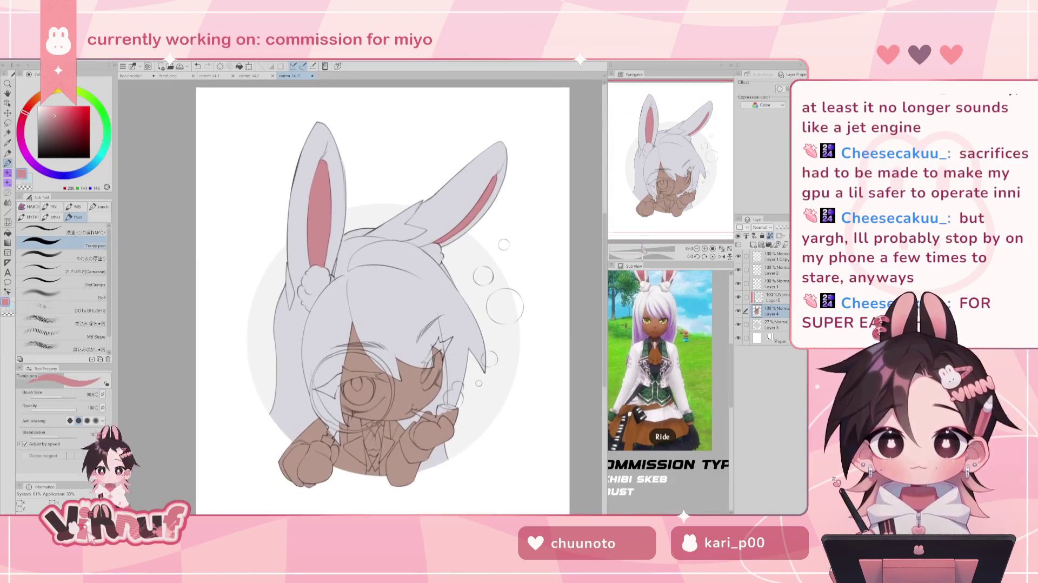
{"action": "scroll", "coordinate": [378, 297], "scroll_direction": "down", "scroll_amount": 1}
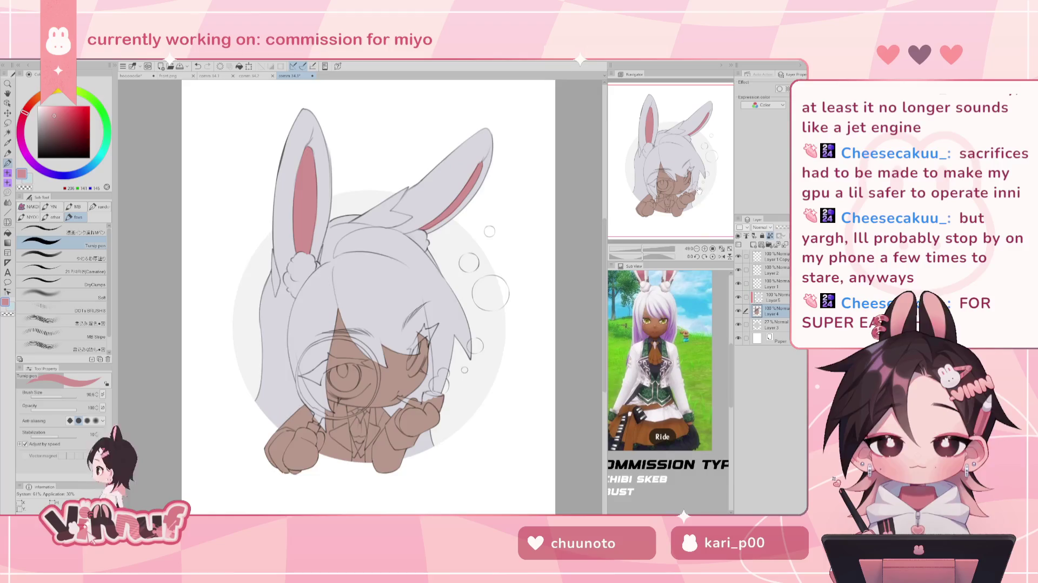
{"action": "scroll", "coordinate": [378, 298], "scroll_direction": "down", "scroll_amount": 2}
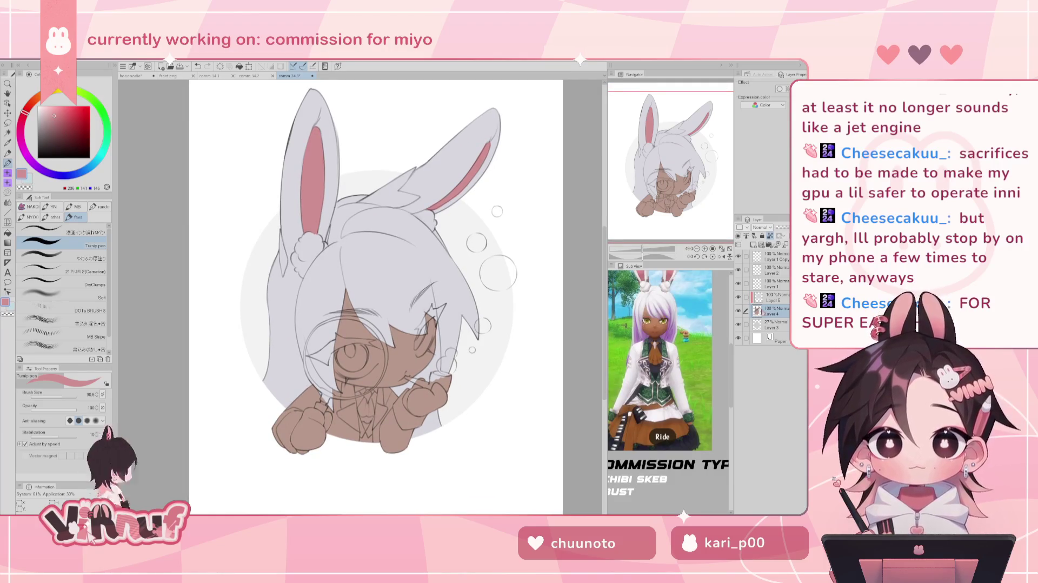
{"action": "left_click_drag", "start_coordinate": [675, 187], "coordinate": [677, 206]}
{"action": "left_click", "coordinate": [739, 244]}
{"action": "left_click_drag", "start_coordinate": [641, 250], "coordinate": [648, 250]}
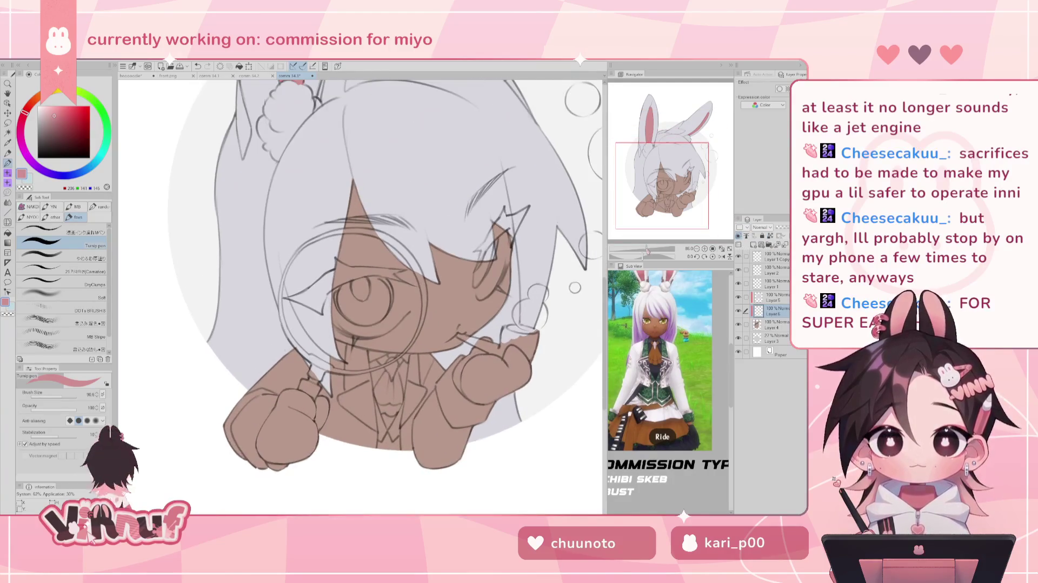
{"action": "left_click", "coordinate": [777, 297]}
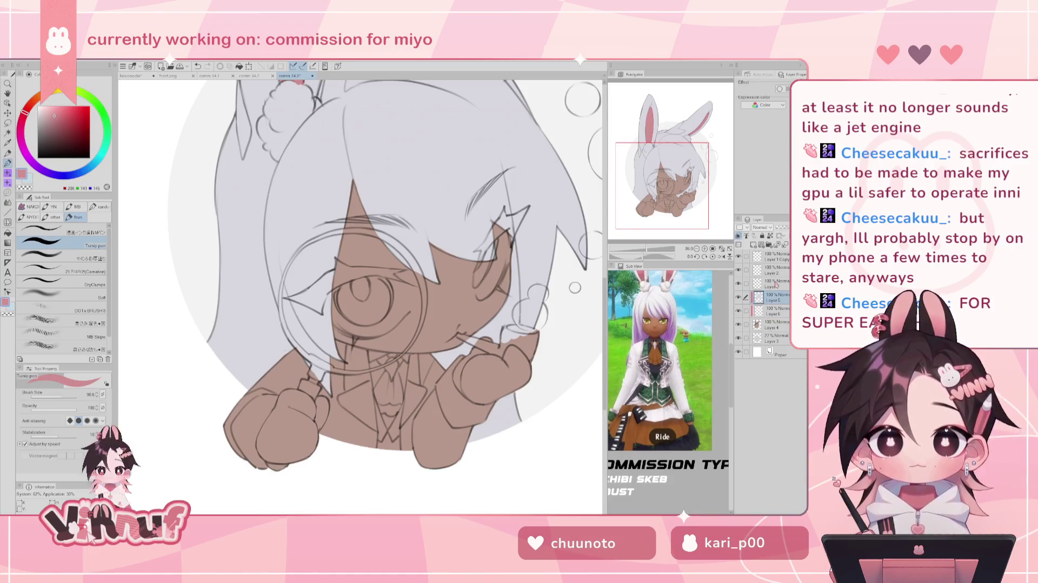
{"action": "left_click_drag", "start_coordinate": [668, 154], "coordinate": [680, 134]}
Step: Brush a greyish lilac patch on the collar under the mouth, then view the drawing mirrored
{"action": "left_click_drag", "start_coordinate": [24, 113], "coordinate": [31, 162]}
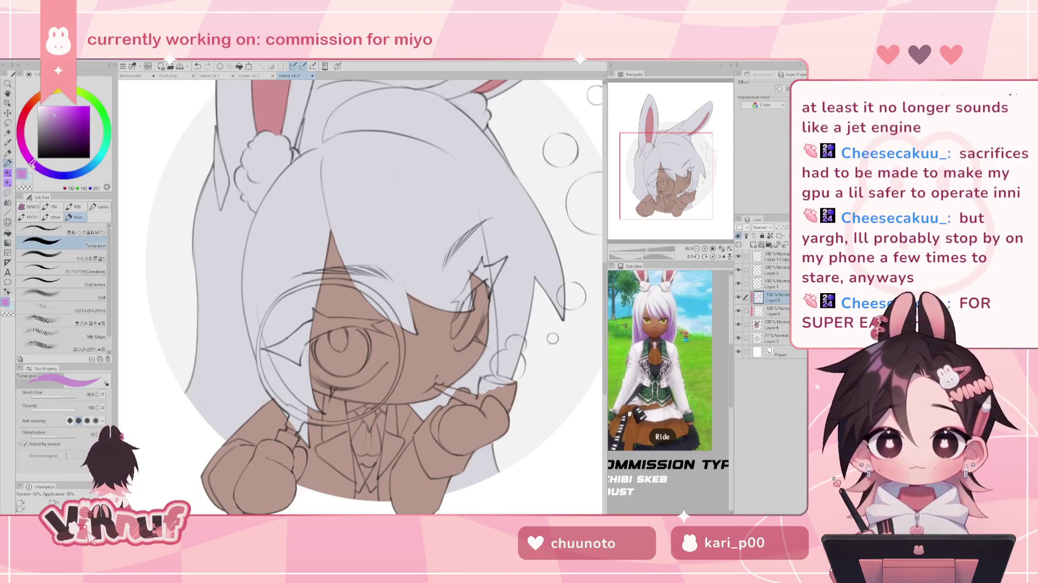
{"action": "left_click", "coordinate": [44, 116]}
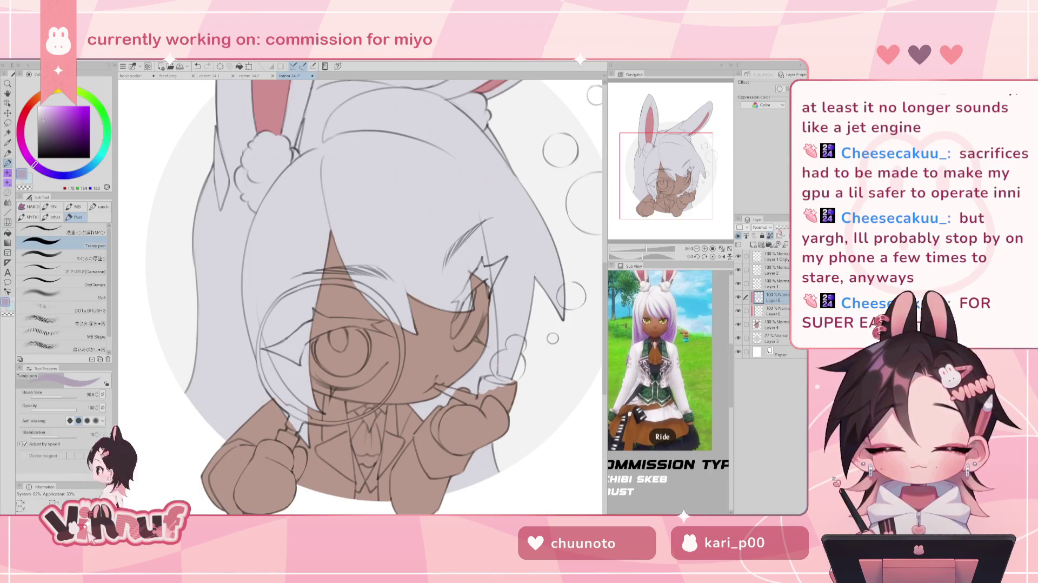
{"action": "left_click", "coordinate": [29, 159]}
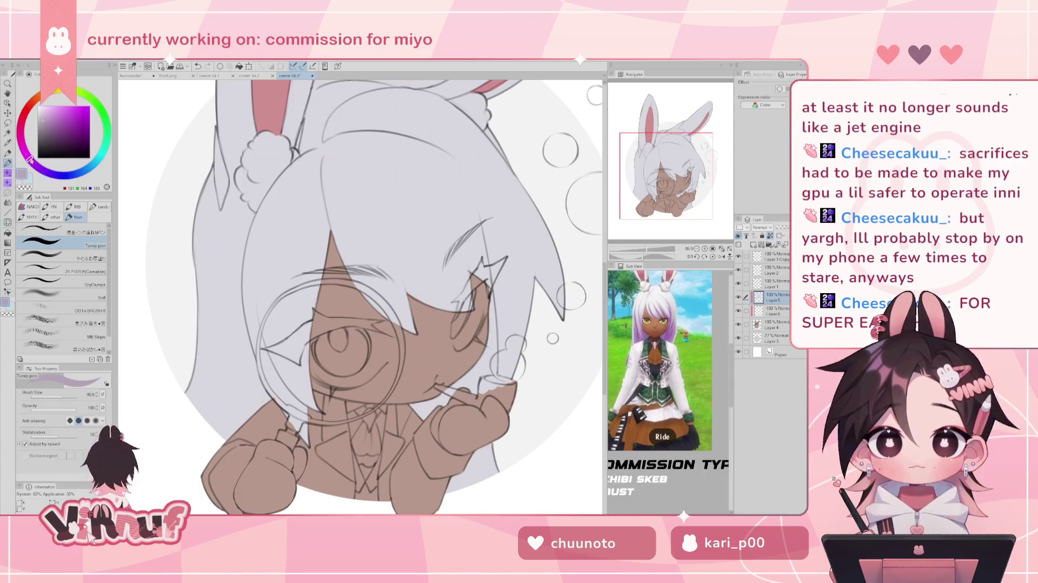
{"action": "left_click_drag", "start_coordinate": [458, 382], "coordinate": [419, 408]}
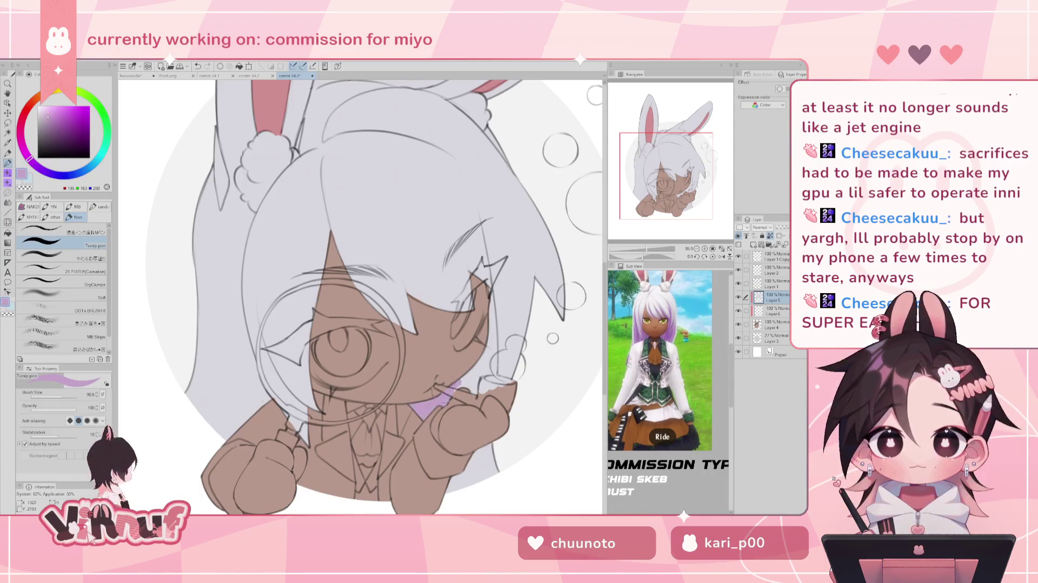
{"action": "key", "text": "ctrl+0"}
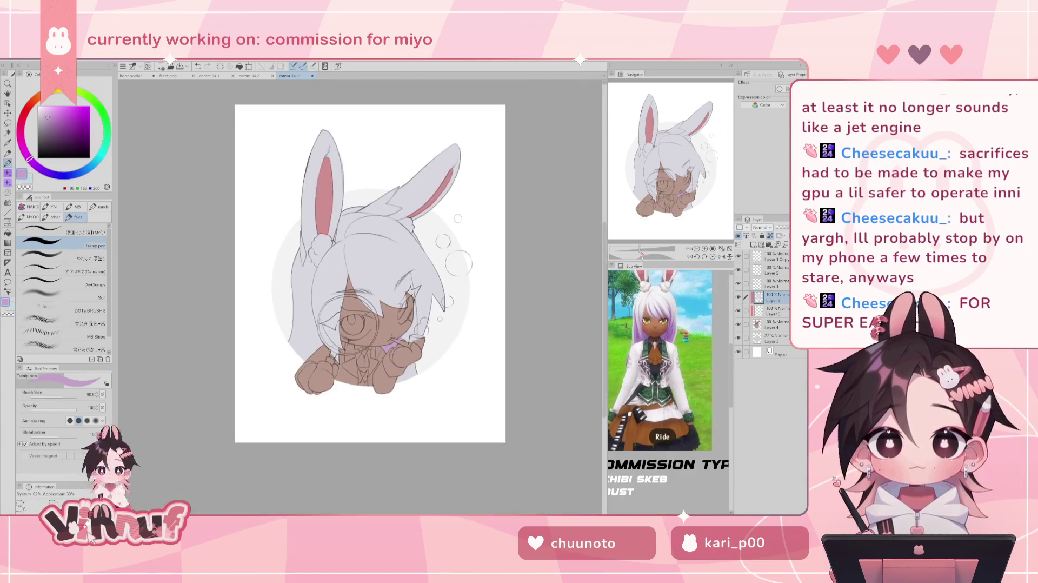
{"action": "left_click", "coordinate": [722, 256]}
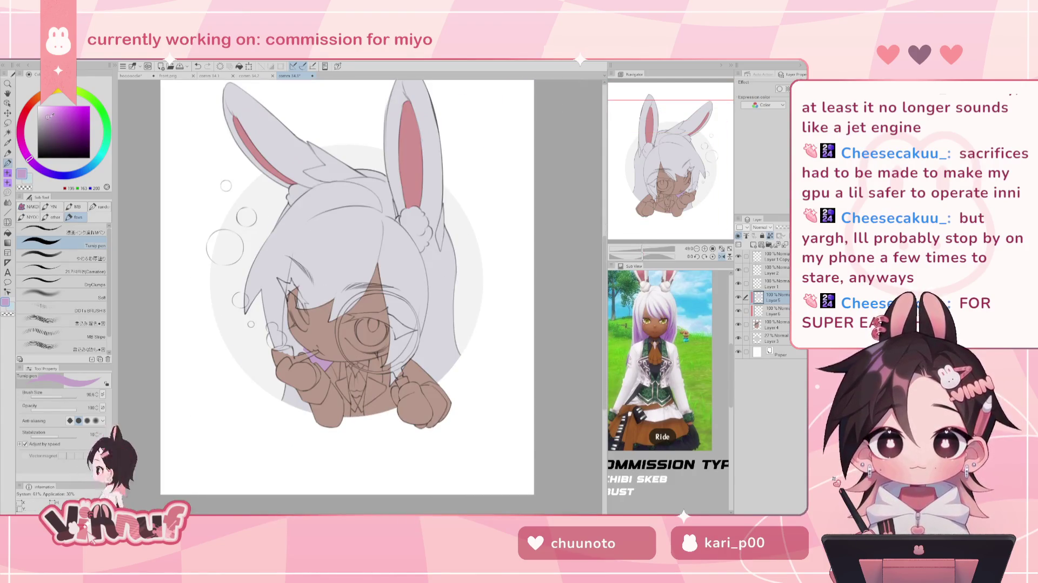
Step: Undo the lavender collar patch and paint a purple accent beside the cheek
{"action": "key", "text": "ctrl+z"}
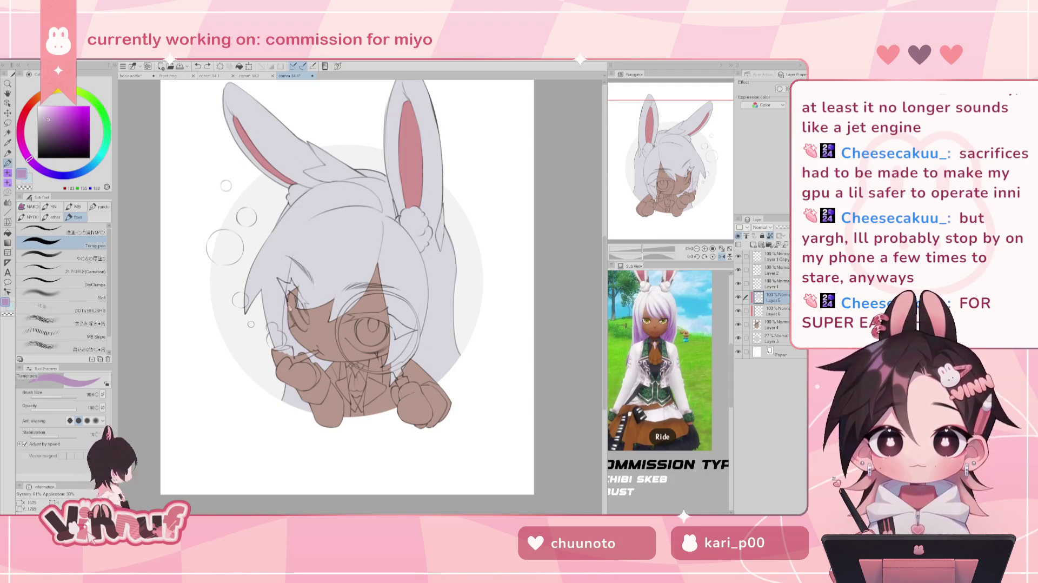
{"action": "left_click_drag", "start_coordinate": [285, 309], "coordinate": [283, 354]}
{"action": "key", "text": "ctrl+z"}
{"action": "key", "text": "ctrl+z"}
{"action": "left_click_drag", "start_coordinate": [287, 313], "coordinate": [287, 421]}
{"action": "key", "text": "ctrl+z"}
{"action": "left_click_drag", "start_coordinate": [289, 385], "coordinate": [292, 419]}
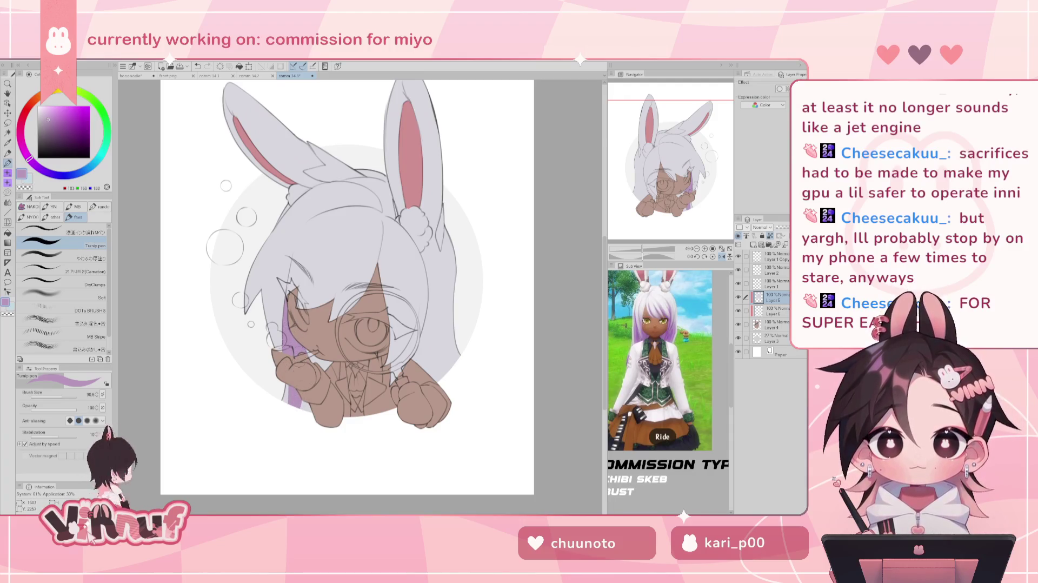
{"action": "key", "text": "h"}
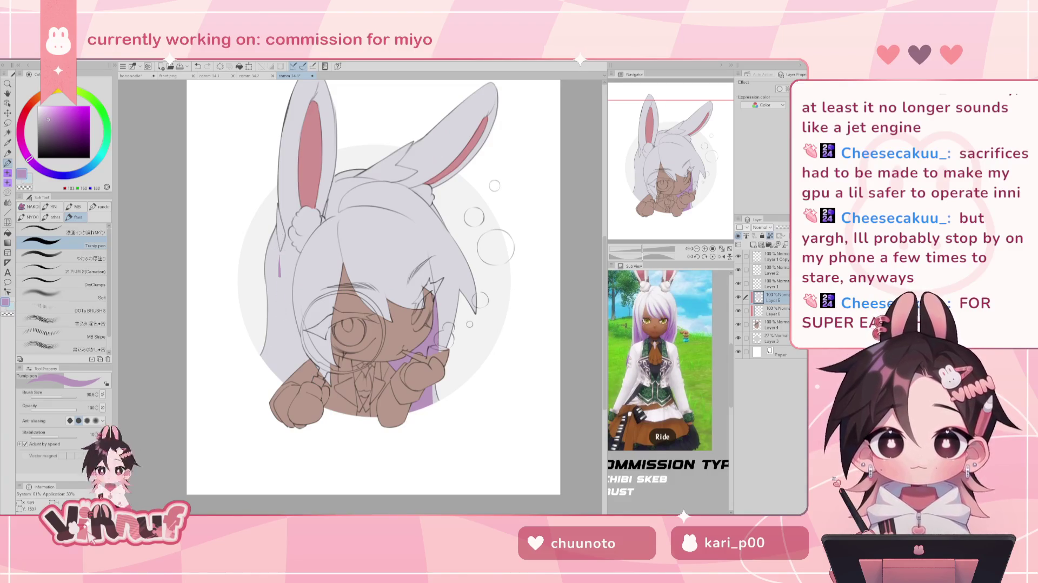
Step: Paint purple shading down the left lower hair strand, retrying the stroke several times
{"action": "left_click_drag", "start_coordinate": [281, 286], "coordinate": [277, 378]}
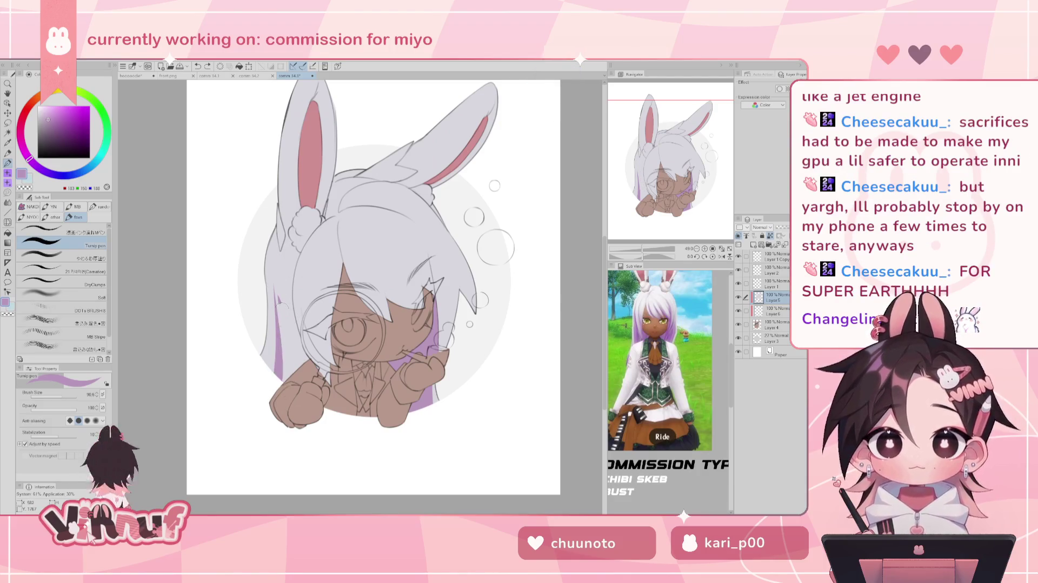
{"action": "left_click_drag", "start_coordinate": [283, 297], "coordinate": [286, 381]}
{"action": "key", "text": "ctrl+z"}
{"action": "key", "text": "ctrl+z"}
{"action": "left_click_drag", "start_coordinate": [287, 310], "coordinate": [289, 381]}
{"action": "key", "text": "ctrl+z"}
{"action": "left_click_drag", "start_coordinate": [282, 286], "coordinate": [290, 381]}
{"action": "key", "text": "ctrl+z"}
{"action": "key", "text": "ctrl+z"}
{"action": "left_click_drag", "start_coordinate": [284, 324], "coordinate": [294, 378]}
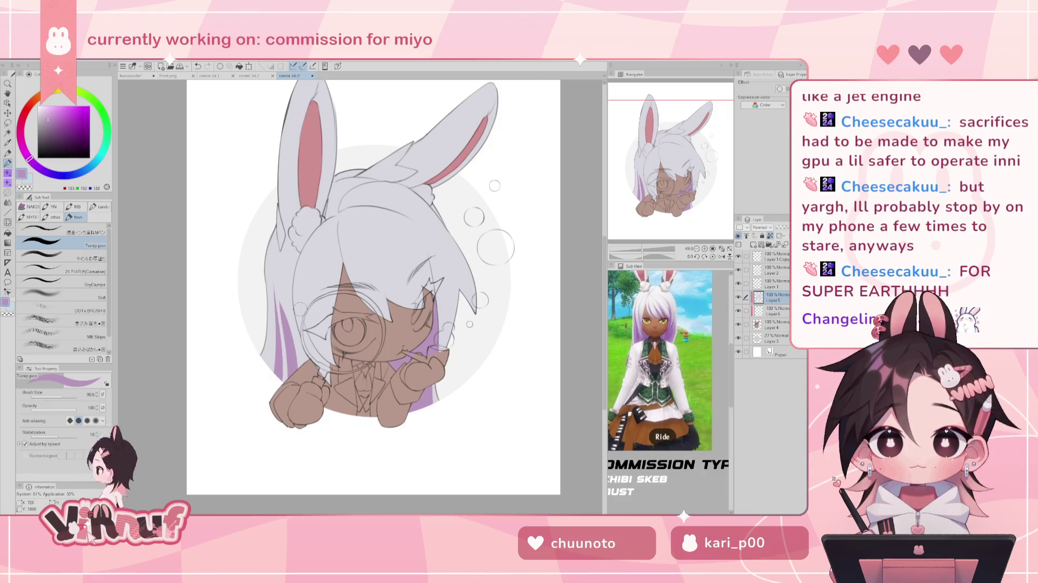
{"action": "key", "text": "ctrl+z"}
{"action": "key", "text": "ctrl+z"}
{"action": "left_click_drag", "start_coordinate": [282, 303], "coordinate": [289, 378]}
{"action": "key", "text": "ctrl+z"}
{"action": "left_click_drag", "start_coordinate": [282, 303], "coordinate": [289, 379]}
{"action": "key", "text": "ctrl+z"}
{"action": "left_click_drag", "start_coordinate": [282, 302], "coordinate": [295, 378]}
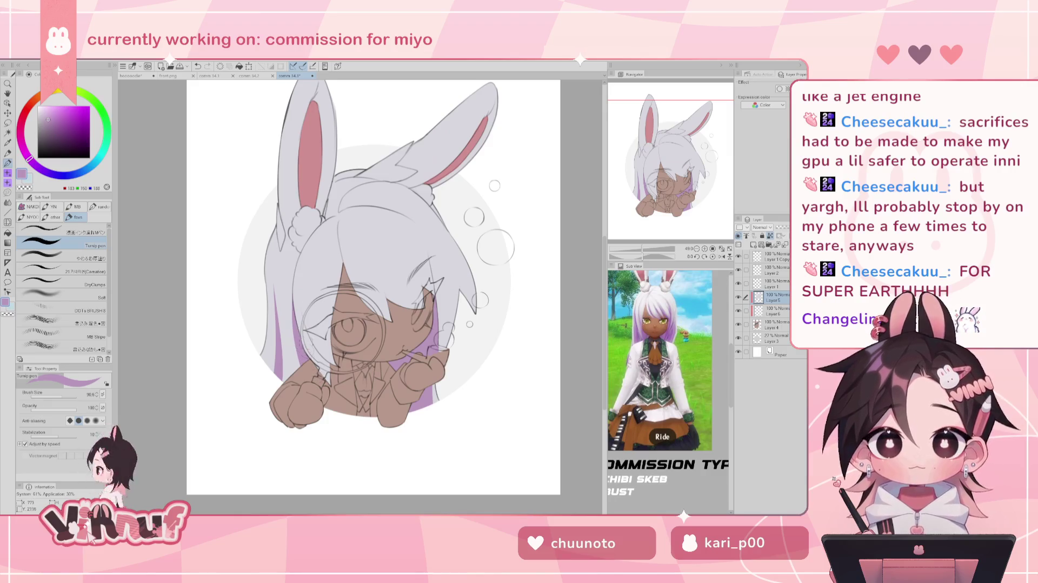
Step: Refine the purple streak's placement on the lower hair strand with repeated strokes
{"action": "left_click_drag", "start_coordinate": [289, 281], "coordinate": [292, 376]}
{"action": "key", "text": "ctrl+z"}
{"action": "key", "text": "ctrl+z"}
{"action": "key", "text": "ctrl+z"}
{"action": "left_click_drag", "start_coordinate": [290, 286], "coordinate": [292, 373]}
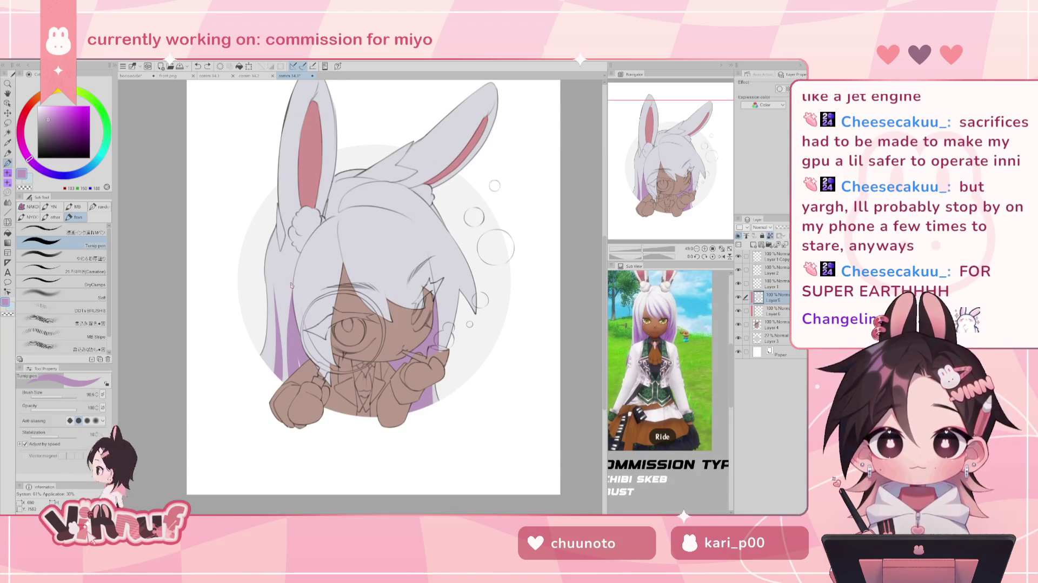
{"action": "left_click_drag", "start_coordinate": [273, 279], "coordinate": [280, 387]}
{"action": "key", "text": "ctrl+z"}
{"action": "key", "text": "ctrl+z"}
{"action": "key", "text": "ctrl+z"}
{"action": "left_click_drag", "start_coordinate": [294, 346], "coordinate": [298, 350]}
{"action": "key", "text": "ctrl+z"}
{"action": "key", "text": "ctrl+z"}
{"action": "mouse_move", "coordinate": [279, 289]}
{"action": "left_mouse_down"}
{"action": "mouse_move", "coordinate": [276, 389]}
{"action": "mouse_move", "coordinate": [278, 381]}
{"action": "left_mouse_up"}
{"action": "key", "text": "ctrl+z"}
{"action": "key", "text": "ctrl+z"}
{"action": "key", "text": "ctrl+z"}
{"action": "left_click_drag", "start_coordinate": [277, 332], "coordinate": [278, 381]}
{"action": "key", "text": "ctrl+z"}
{"action": "left_click_drag", "start_coordinate": [289, 317], "coordinate": [290, 377]}
{"action": "left_click_drag", "start_coordinate": [288, 338], "coordinate": [289, 379]}
{"action": "key", "text": "ctrl+z"}
{"action": "key", "text": "ctrl+z"}
{"action": "left_click_drag", "start_coordinate": [288, 330], "coordinate": [290, 377]}
{"action": "key", "text": "ctrl+z"}
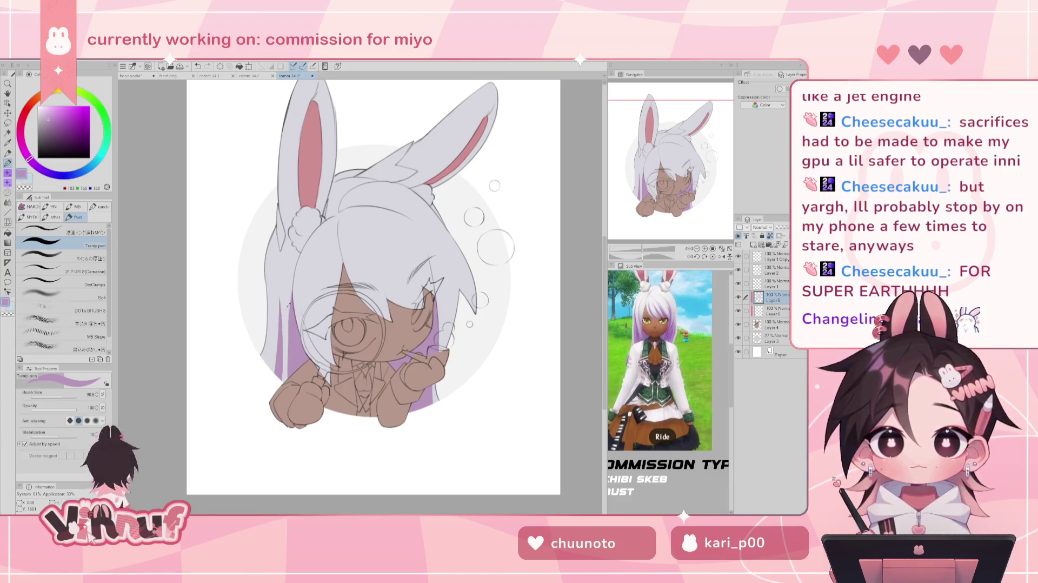
{"action": "left_click", "coordinate": [285, 283], "text": "alt"}
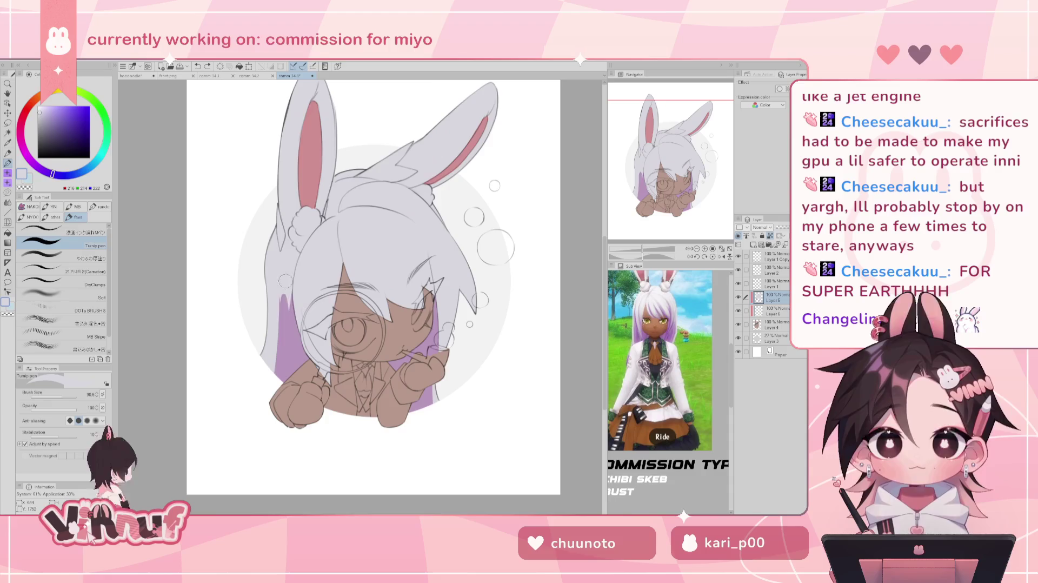
Step: Paint purple along the right hair edge, sampling grey and purple from the hair
{"action": "key", "text": "h"}
{"action": "left_click_drag", "start_coordinate": [439, 294], "coordinate": [435, 346]}
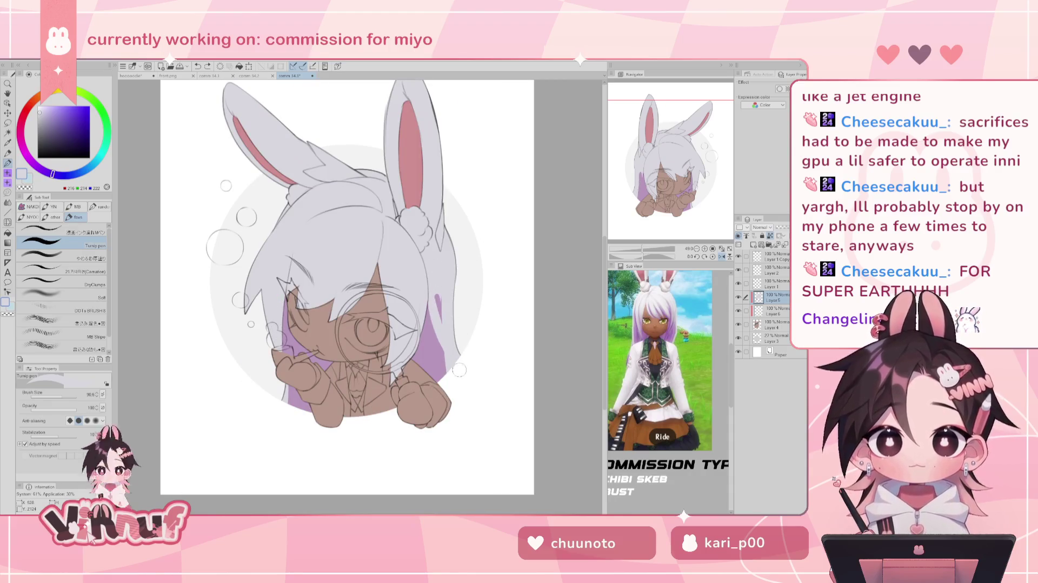
{"action": "key", "text": "ctrl+z"}
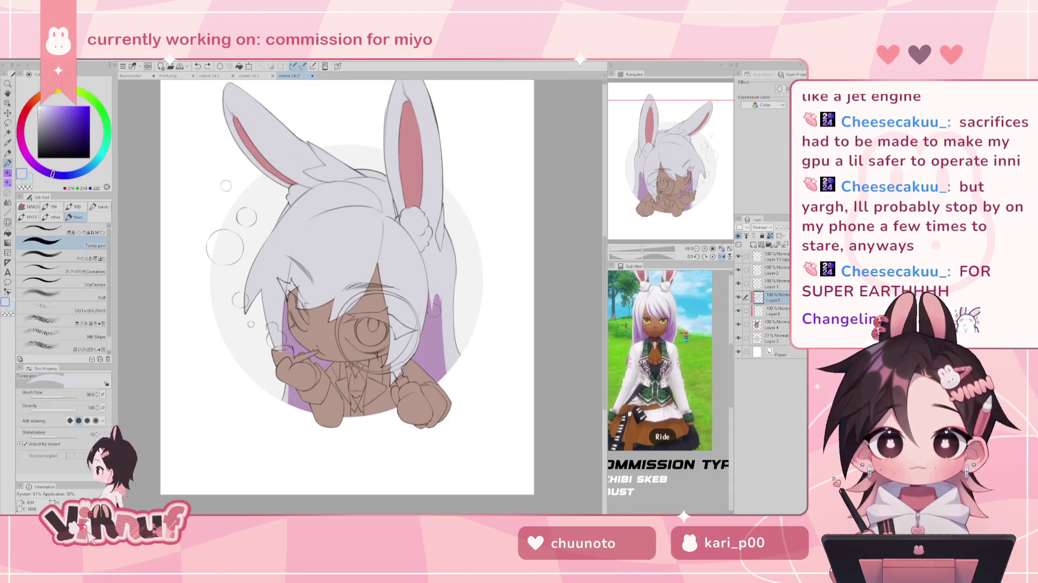
{"action": "left_click", "coordinate": [435, 302], "text": "alt"}
{"action": "left_click_drag", "start_coordinate": [434, 311], "coordinate": [424, 260]}
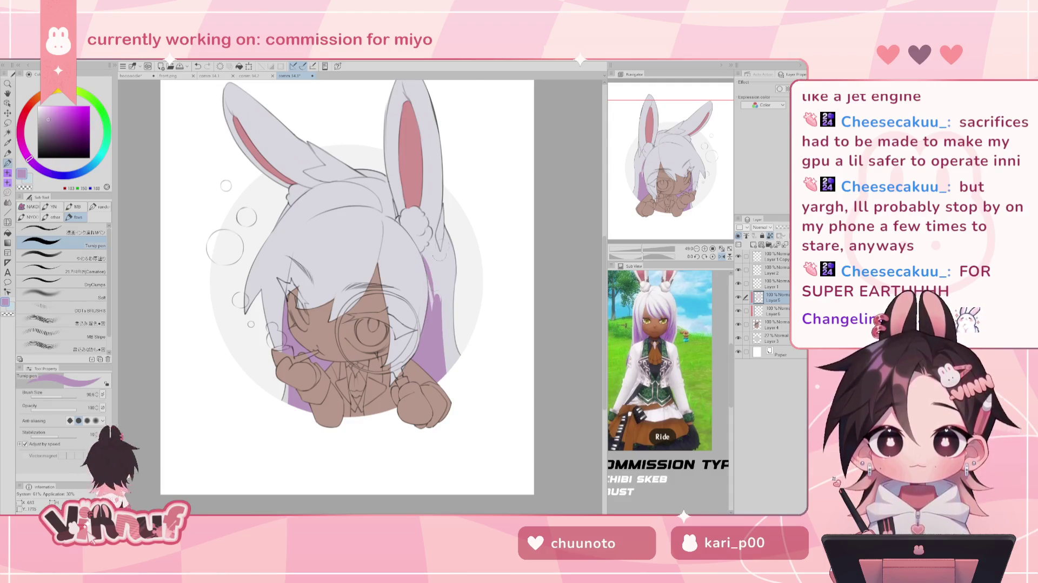
{"action": "key", "text": "h"}
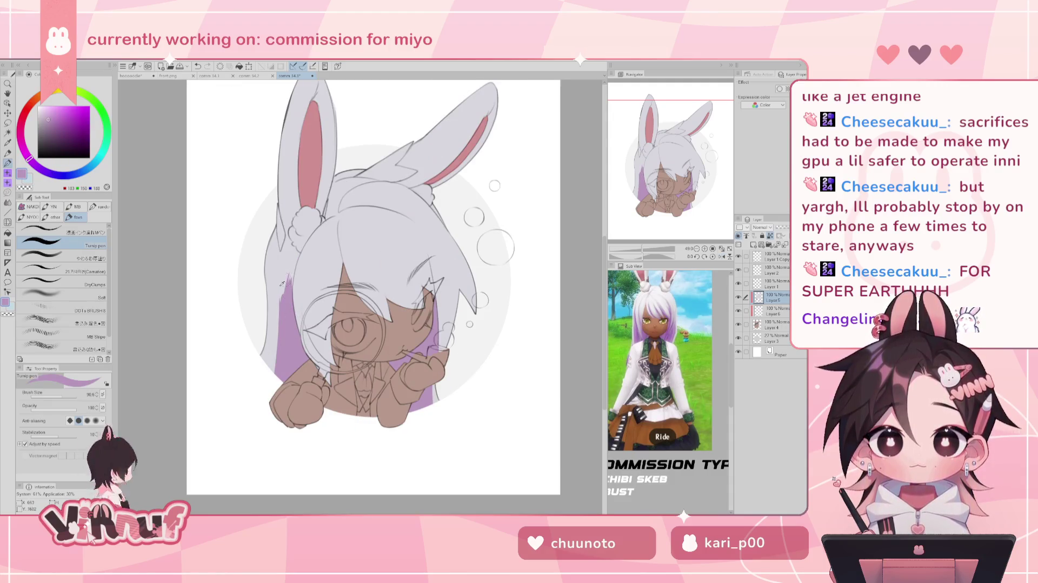
{"action": "left_click", "coordinate": [282, 323], "text": "alt"}
{"action": "key", "text": "h"}
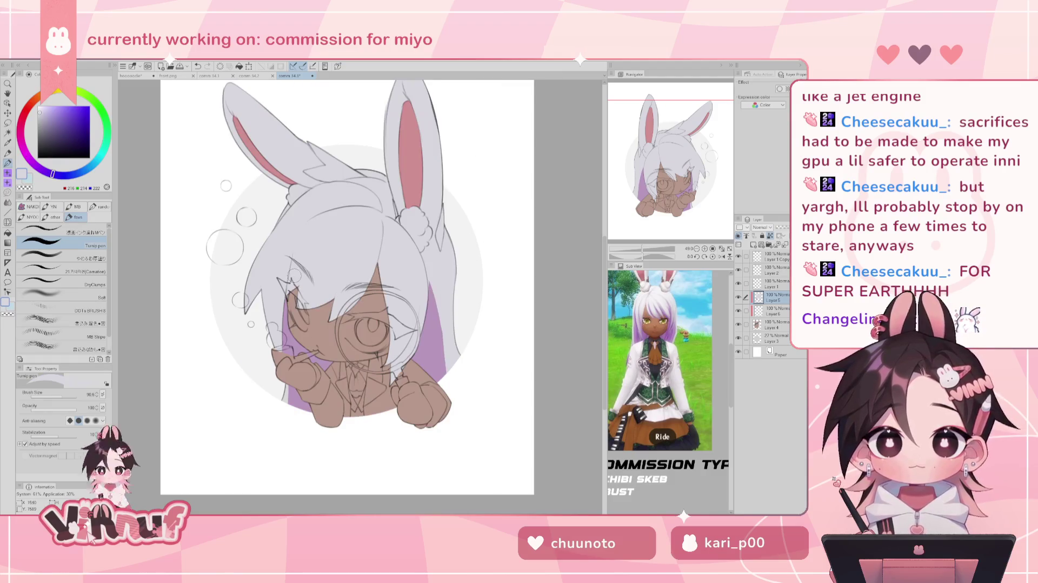
{"action": "left_click", "coordinate": [437, 325], "text": "alt"}
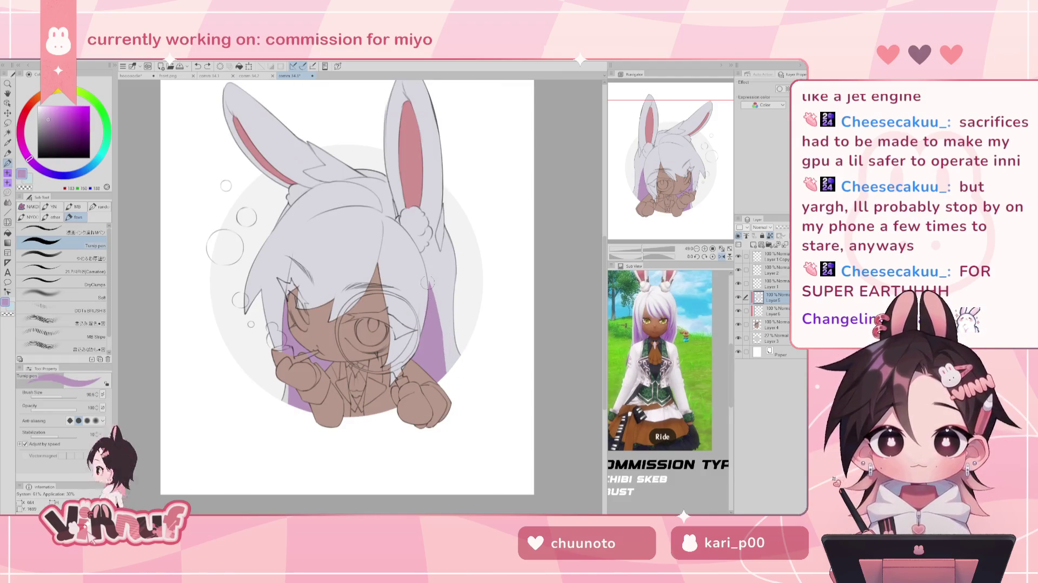
{"action": "left_click", "coordinate": [445, 295], "text": "alt"}
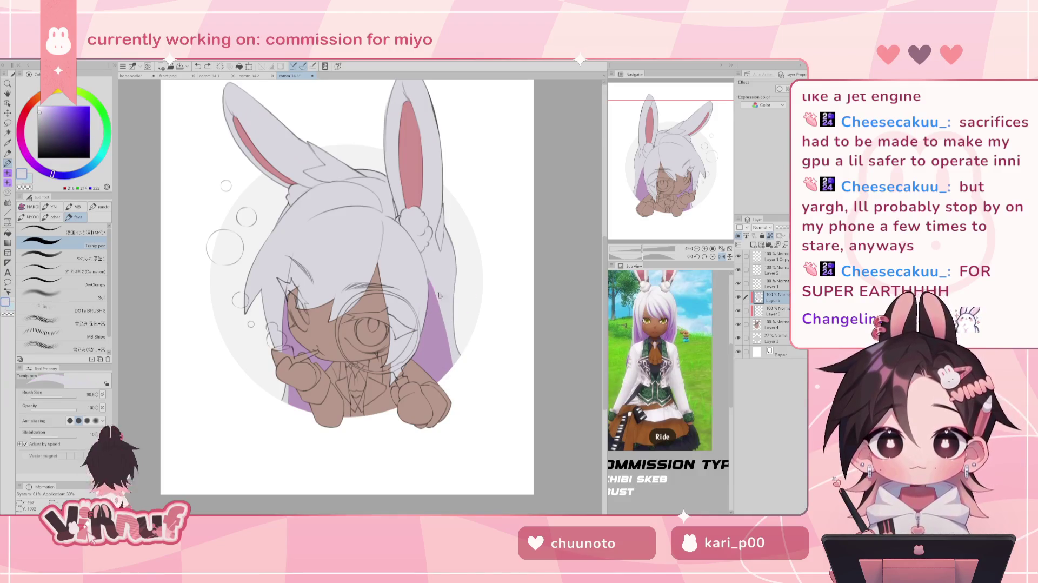
{"action": "key", "text": "h"}
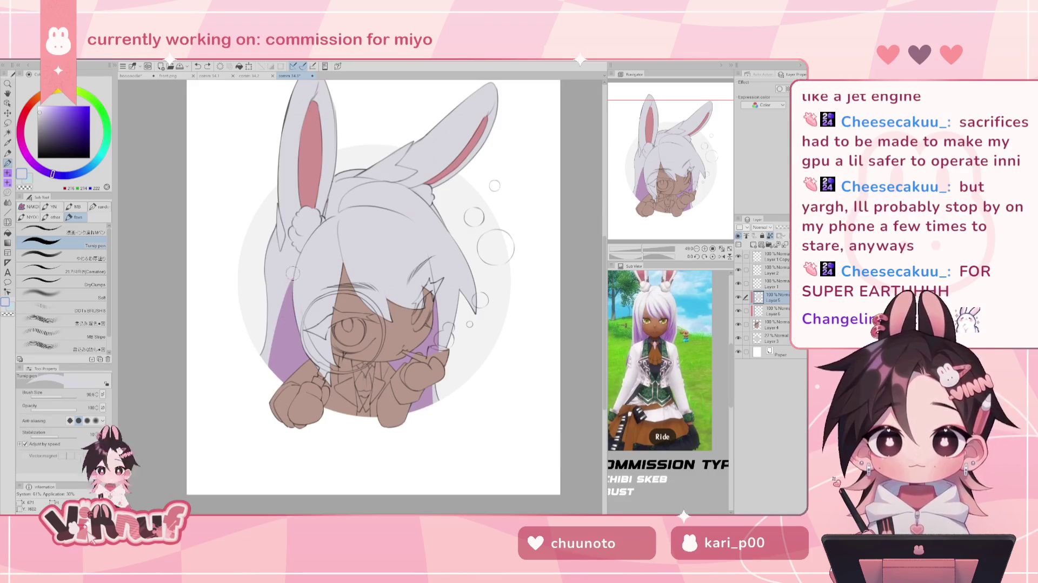
{"action": "left_click", "coordinate": [280, 353], "text": "alt"}
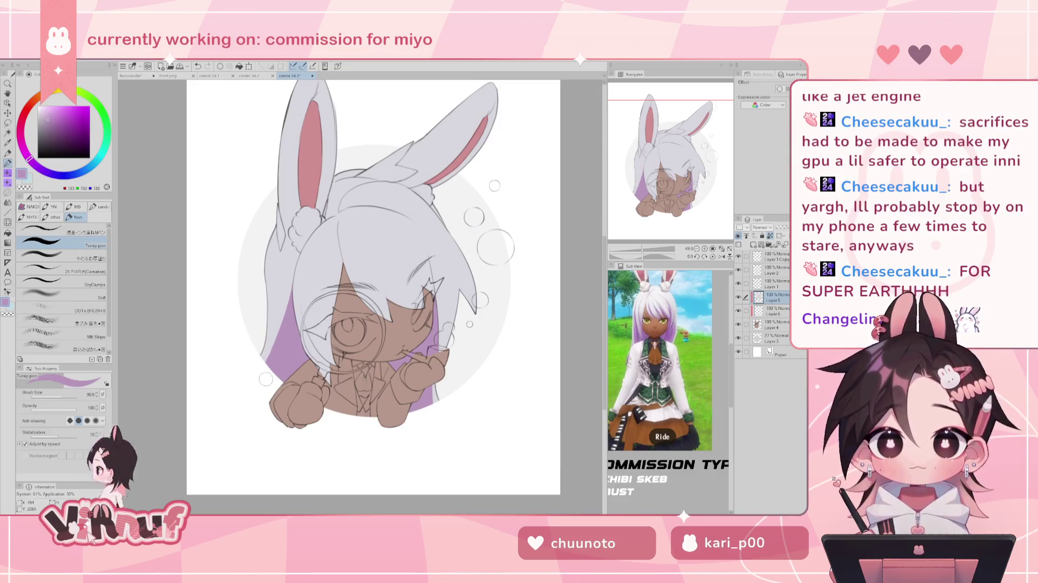
{"action": "left_click", "coordinate": [282, 289], "text": "alt"}
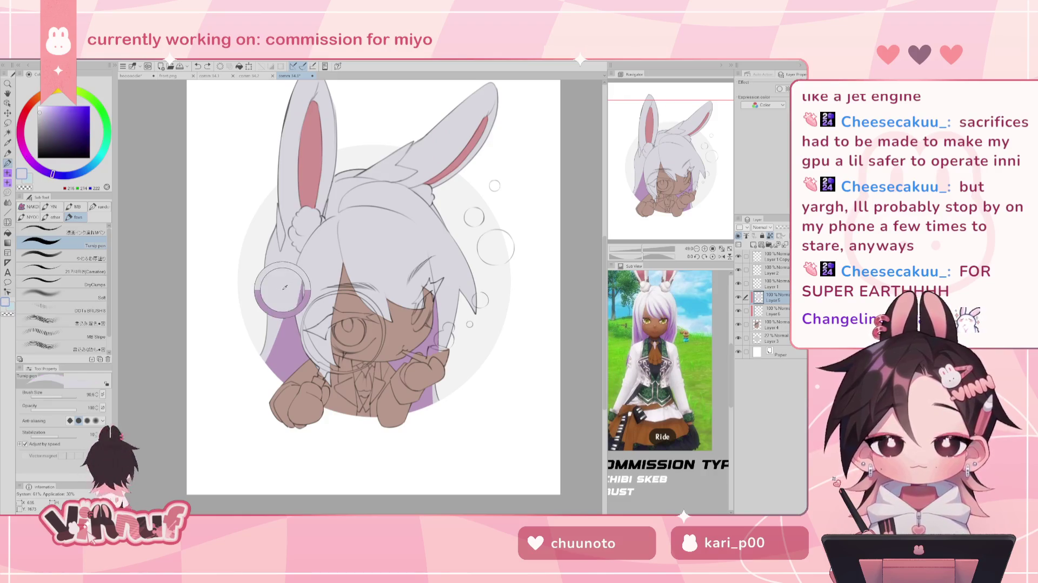
{"action": "key", "text": "h"}
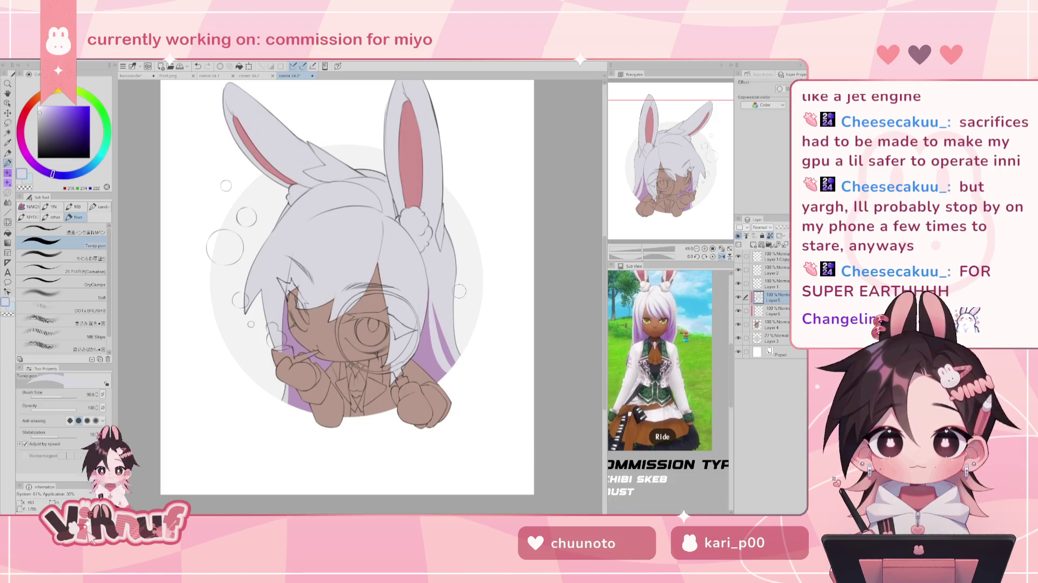
{"action": "key", "text": "h"}
Step: Paint and compare light grey strokes over the left purple hair strands
{"action": "key", "text": "ctrl+z"}
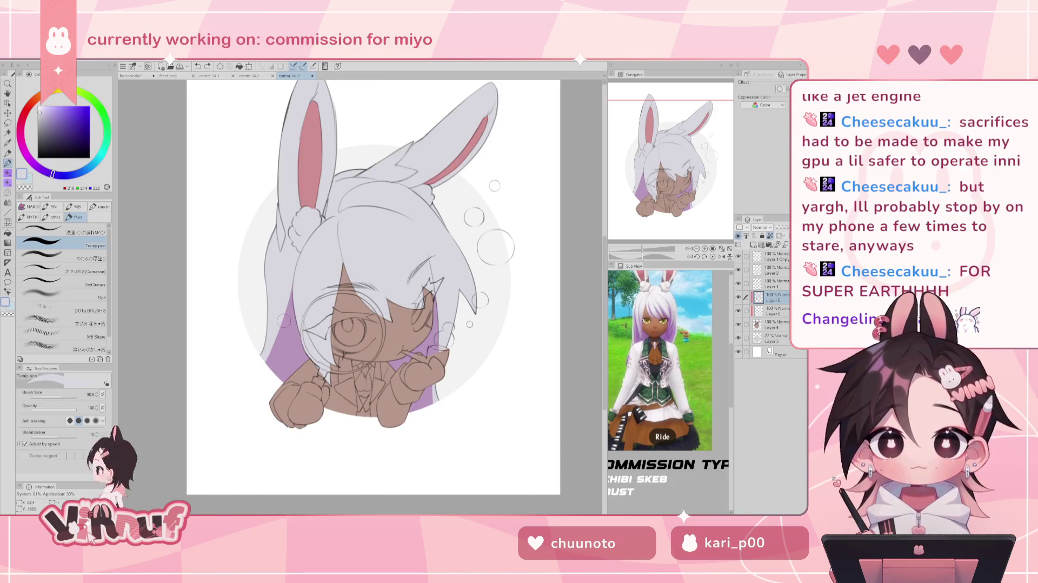
{"action": "key", "text": "ctrl+z"}
{"action": "left_click_drag", "start_coordinate": [275, 326], "coordinate": [275, 380]}
{"action": "key", "text": "ctrl+z"}
{"action": "key", "text": "ctrl+z"}
{"action": "key", "text": "ctrl+z"}
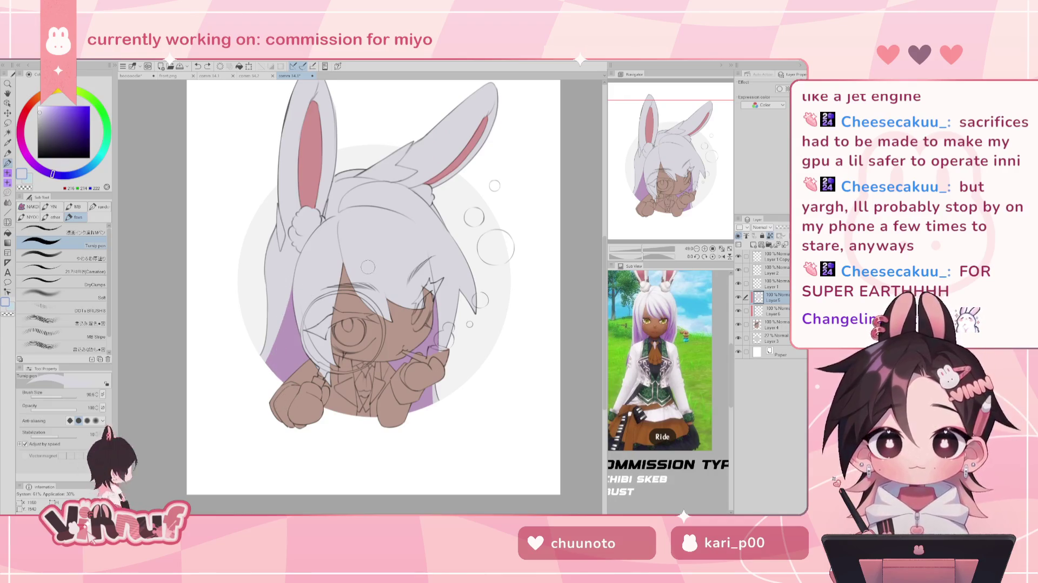
{"action": "key", "text": "ctrl+z"}
{"action": "left_click_drag", "start_coordinate": [278, 303], "coordinate": [270, 386]}
{"action": "key", "text": "ctrl+z"}
{"action": "left_click_drag", "start_coordinate": [277, 321], "coordinate": [268, 378]}
{"action": "key", "text": "ctrl+z"}
{"action": "key", "text": "ctrl+z"}
{"action": "left_click_drag", "start_coordinate": [276, 303], "coordinate": [270, 385]}
Step: In the mirrored view, repaint a light grey stroke along the right purple hair
{"action": "key", "text": "ctrl+z"}
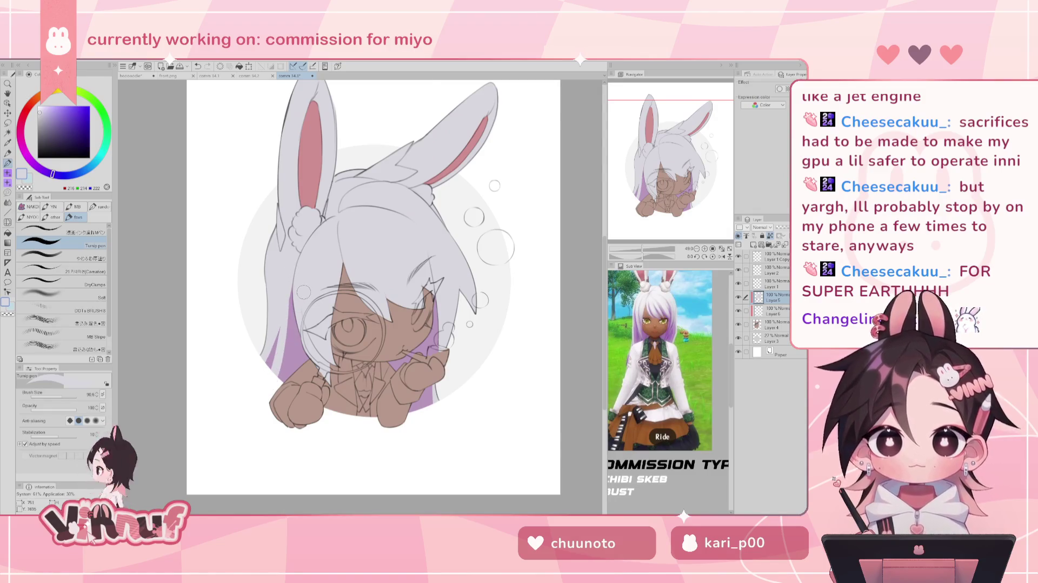
{"action": "key", "text": "h"}
{"action": "left_click_drag", "start_coordinate": [439, 301], "coordinate": [435, 378]}
{"action": "key", "text": "ctrl+z"}
{"action": "key", "text": "ctrl+z"}
{"action": "key", "text": "ctrl+z"}
{"action": "key", "text": "ctrl+z"}
{"action": "left_click_drag", "start_coordinate": [435, 294], "coordinate": [449, 381]}
{"action": "key", "text": "ctrl+z"}
{"action": "key", "text": "ctrl+z"}
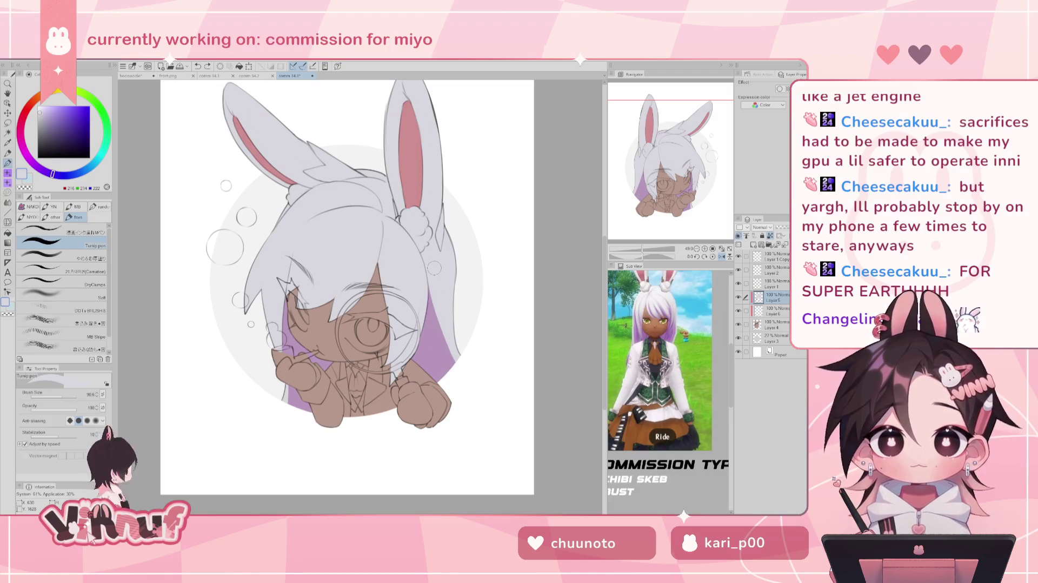
{"action": "left_click_drag", "start_coordinate": [435, 296], "coordinate": [449, 378]}
{"action": "key", "text": "ctrl+z"}
{"action": "key", "text": "ctrl+z"}
{"action": "left_click_drag", "start_coordinate": [435, 296], "coordinate": [449, 379]}
{"action": "key", "text": "ctrl+z"}
{"action": "key", "text": "ctrl+z"}
{"action": "left_click_drag", "start_coordinate": [435, 296], "coordinate": [449, 379]}
{"action": "key", "text": "ctrl+z"}
{"action": "key", "text": "ctrl+z"}
{"action": "left_click_drag", "start_coordinate": [435, 296], "coordinate": [449, 378]}
Step: Back in normal view, redraw the light grey stroke on the left hair
{"action": "key", "text": "h"}
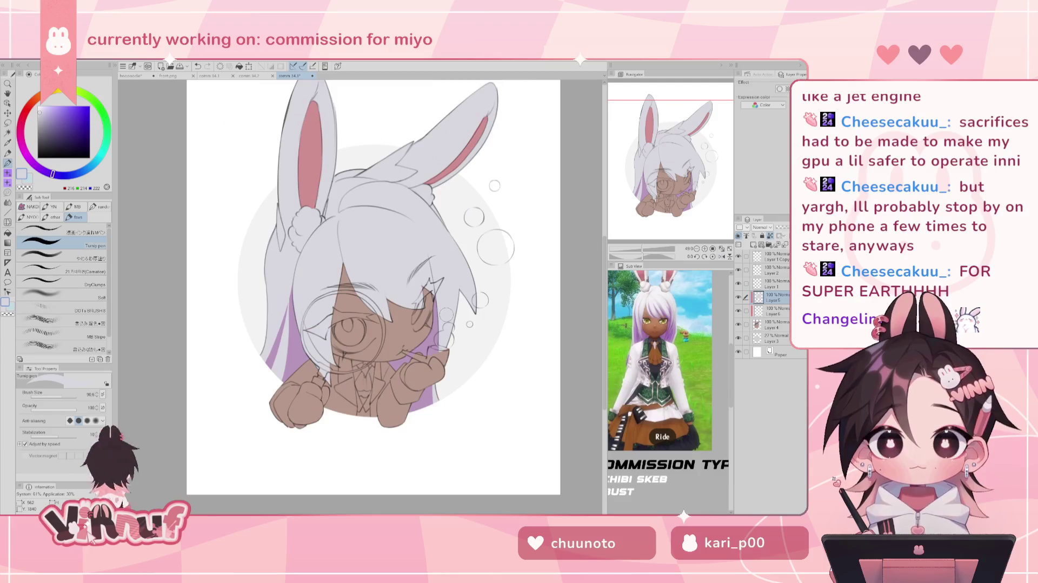
{"action": "key", "text": "ctrl+z"}
{"action": "left_click_drag", "start_coordinate": [287, 327], "coordinate": [295, 292]}
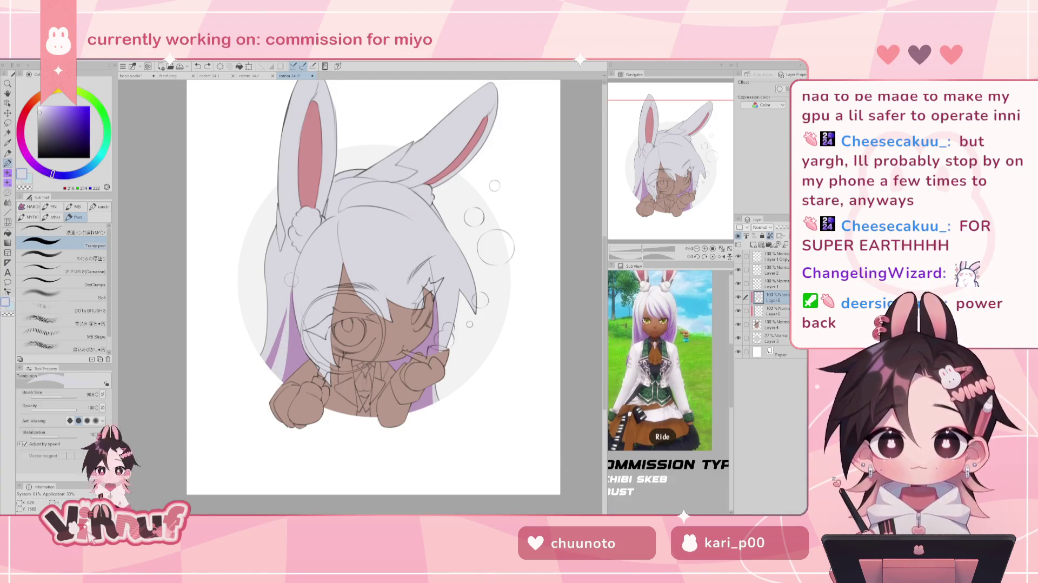
{"action": "key", "text": "h"}
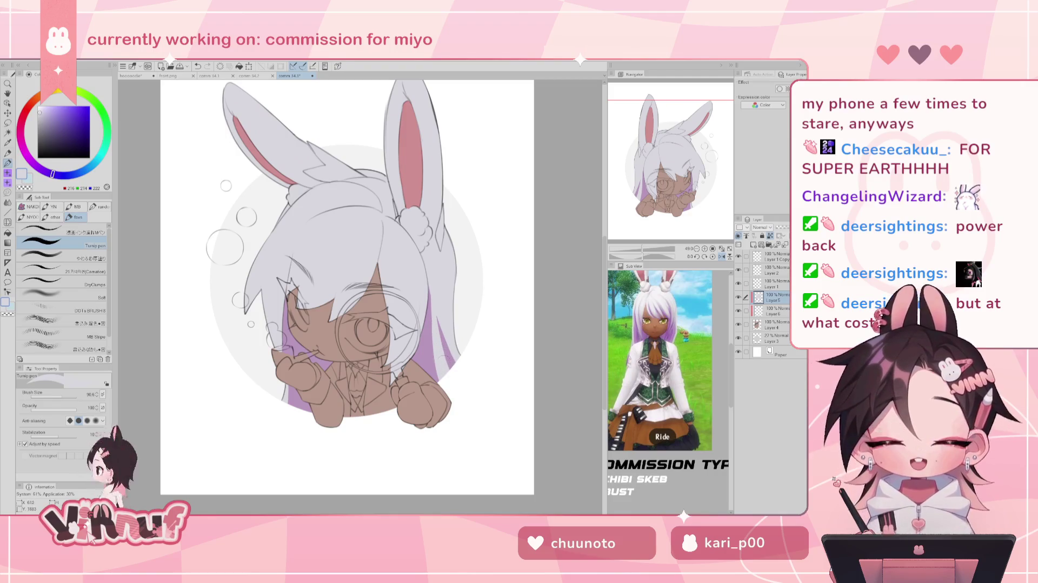
{"action": "key", "text": "h"}
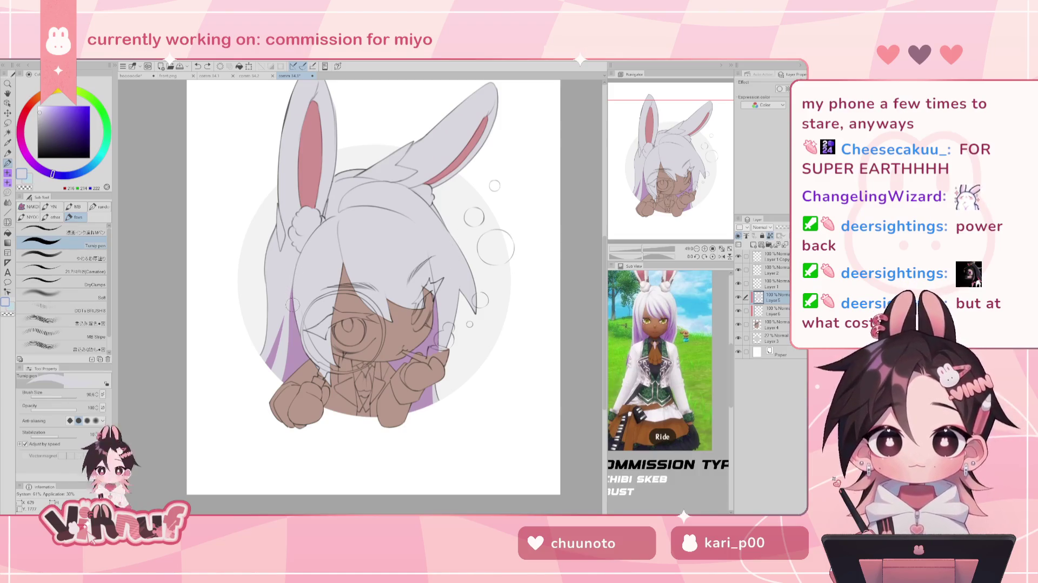
{"action": "left_click", "coordinate": [297, 338], "text": "alt"}
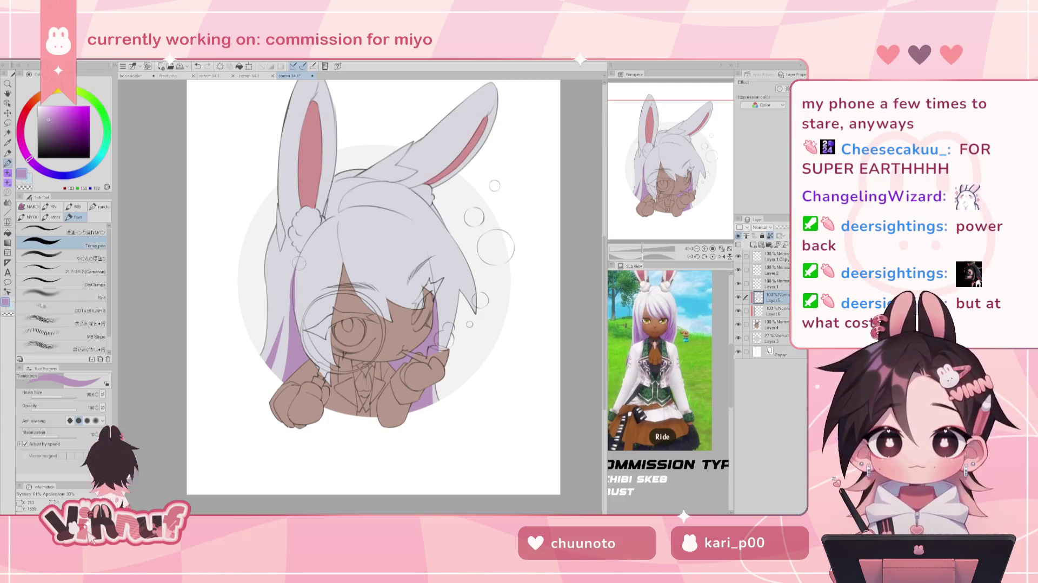
Step: Extend the left purple streak downward and touch up the hair edge above with light grey
{"action": "left_click", "coordinate": [303, 290], "text": "alt"}
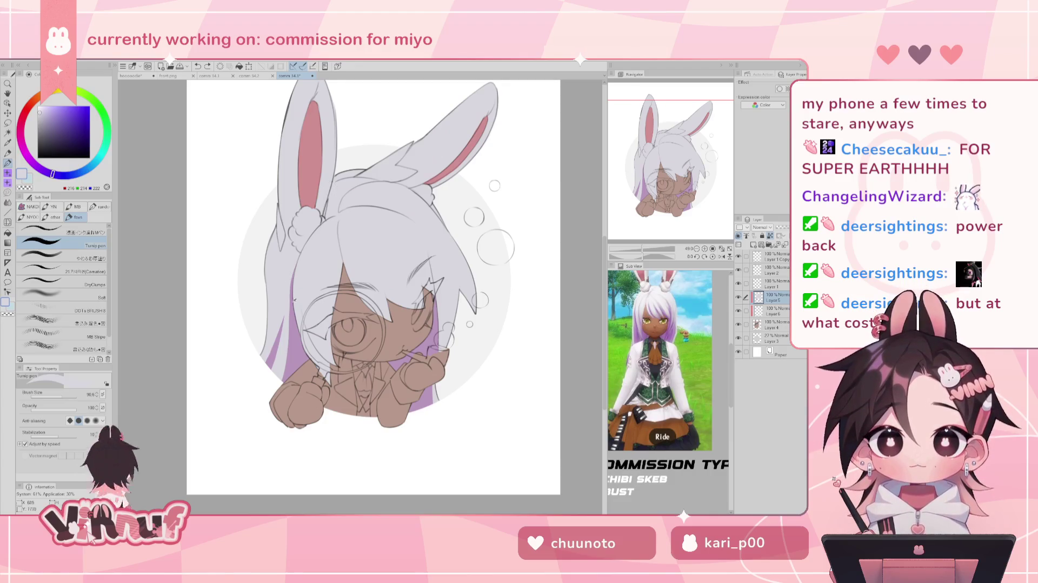
{"action": "left_click", "coordinate": [287, 331], "text": "alt"}
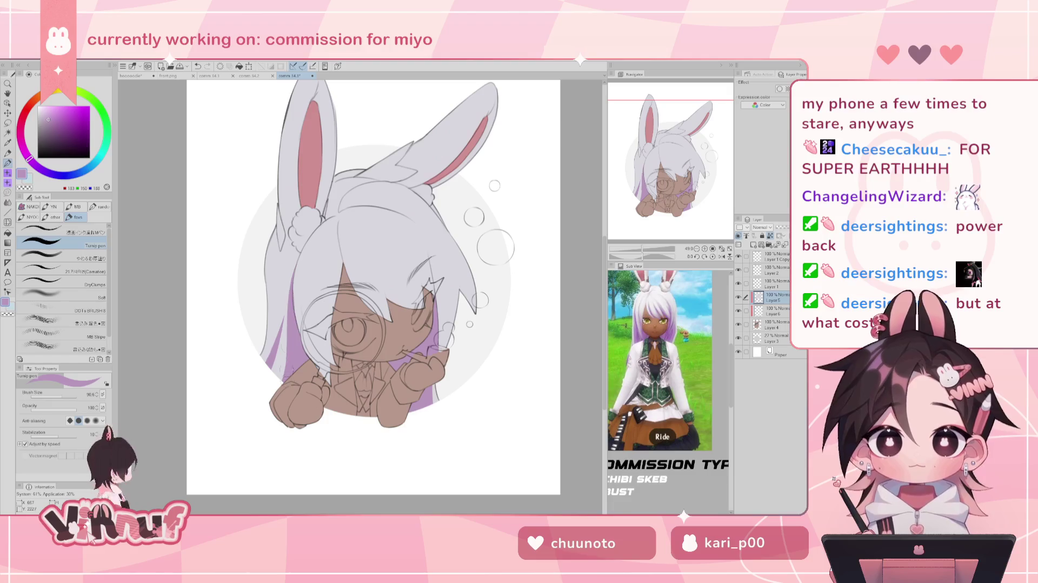
{"action": "left_click_drag", "start_coordinate": [283, 338], "coordinate": [292, 364]}
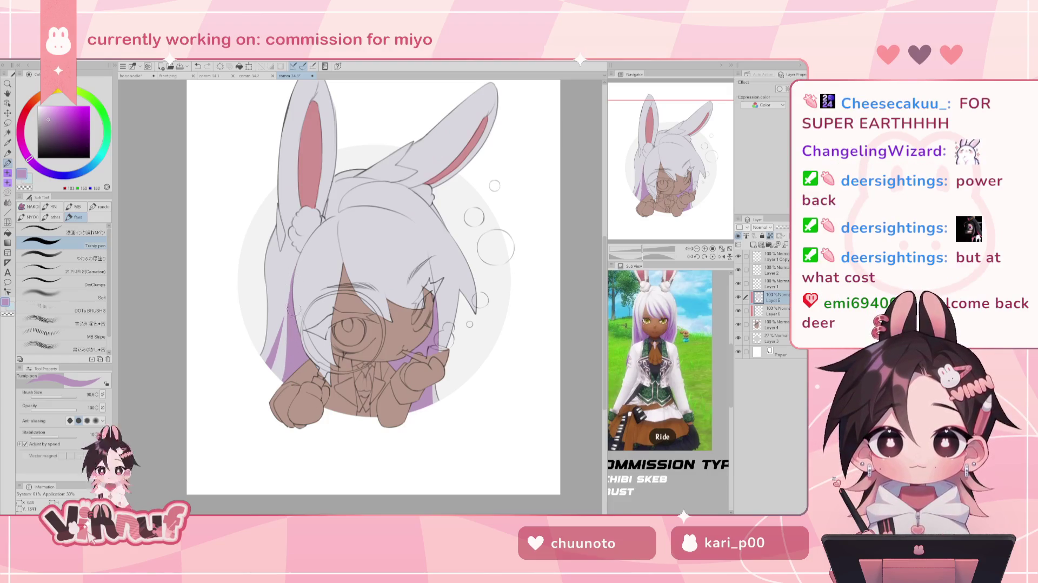
{"action": "left_click", "coordinate": [306, 261], "text": "alt"}
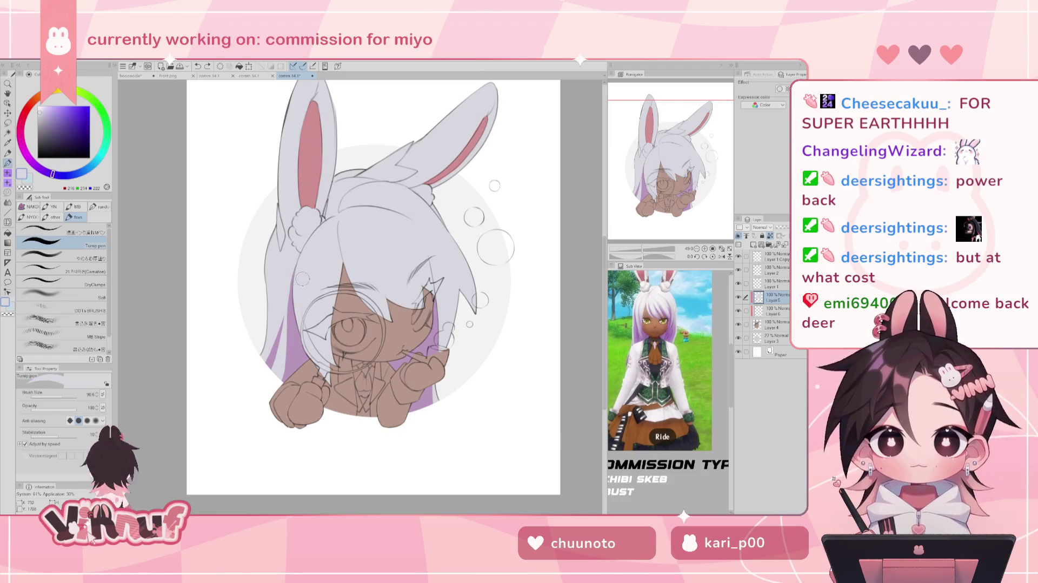
{"action": "left_click_drag", "start_coordinate": [291, 270], "coordinate": [291, 291]}
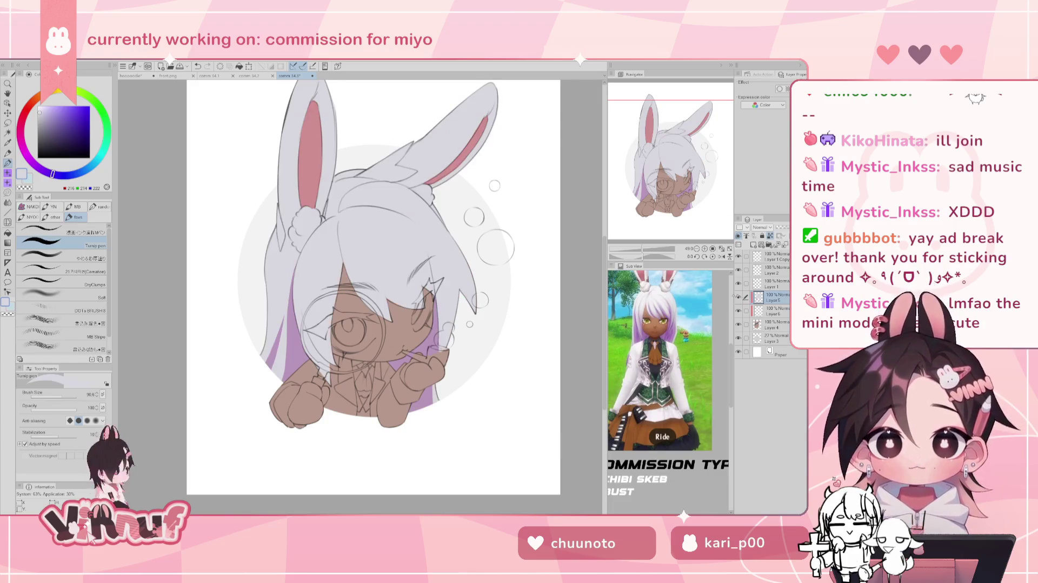
Step: Check the hair layer's visibility, select Layer 6, and brush light grey along the left fist
{"action": "left_click", "coordinate": [685, 169]}
{"action": "left_click_drag", "start_coordinate": [685, 169], "coordinate": [685, 175]}
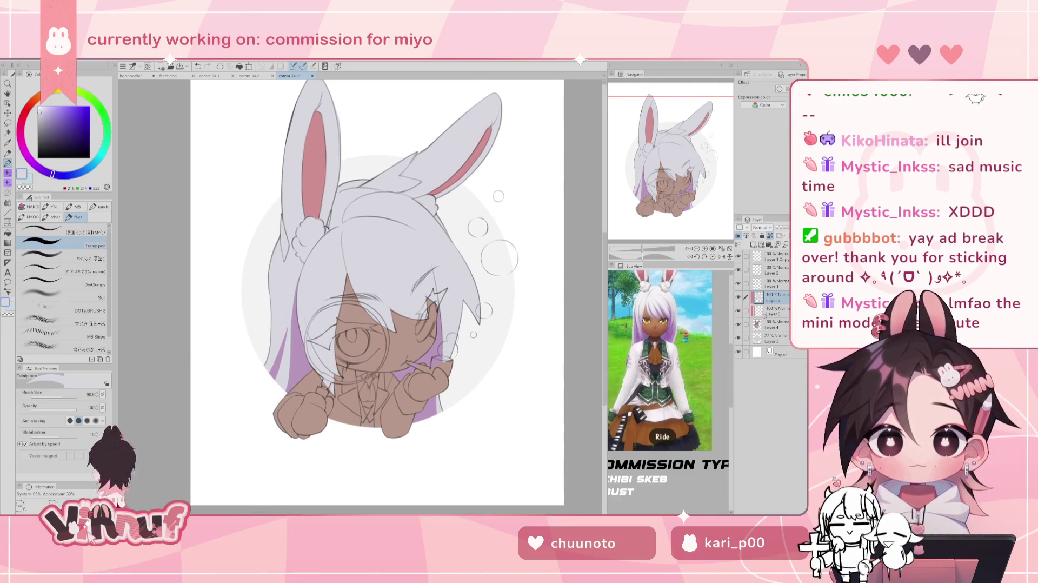
{"action": "left_click", "coordinate": [739, 311]}
{"action": "left_click", "coordinate": [738, 311]}
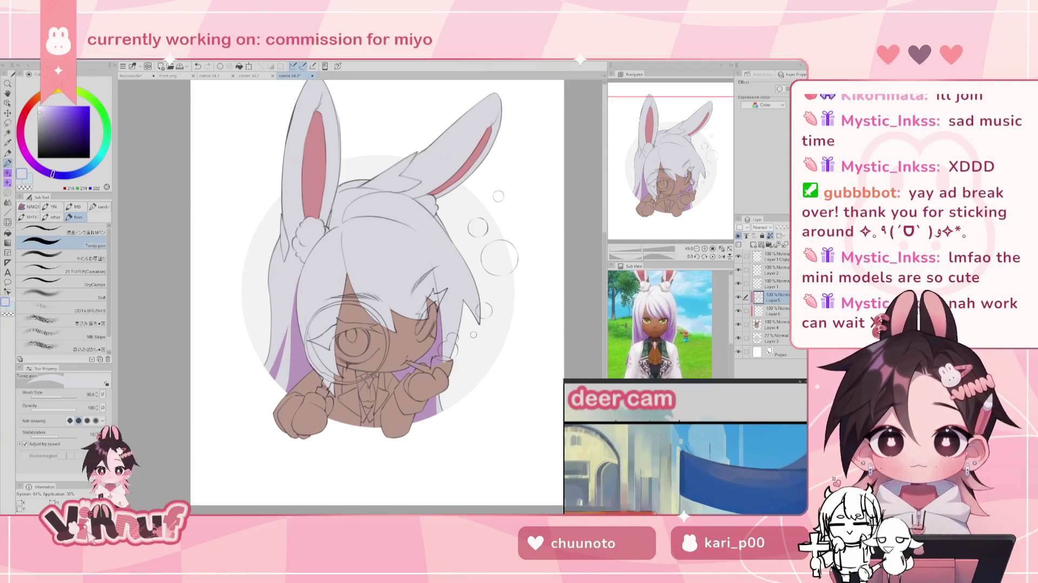
{"action": "left_click_drag", "start_coordinate": [378, 292], "coordinate": [363, 256]}
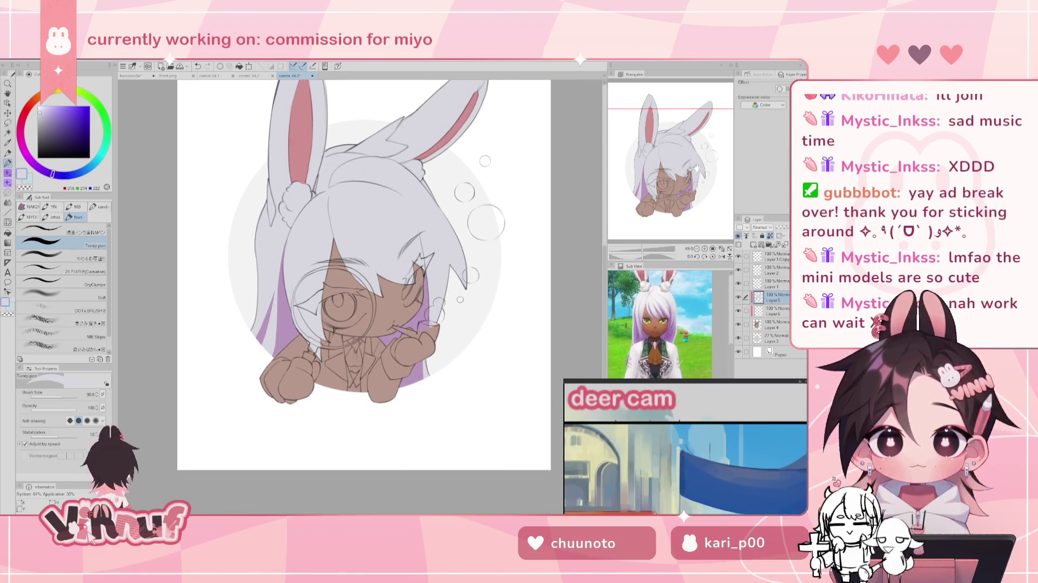
{"action": "left_click", "coordinate": [759, 310]}
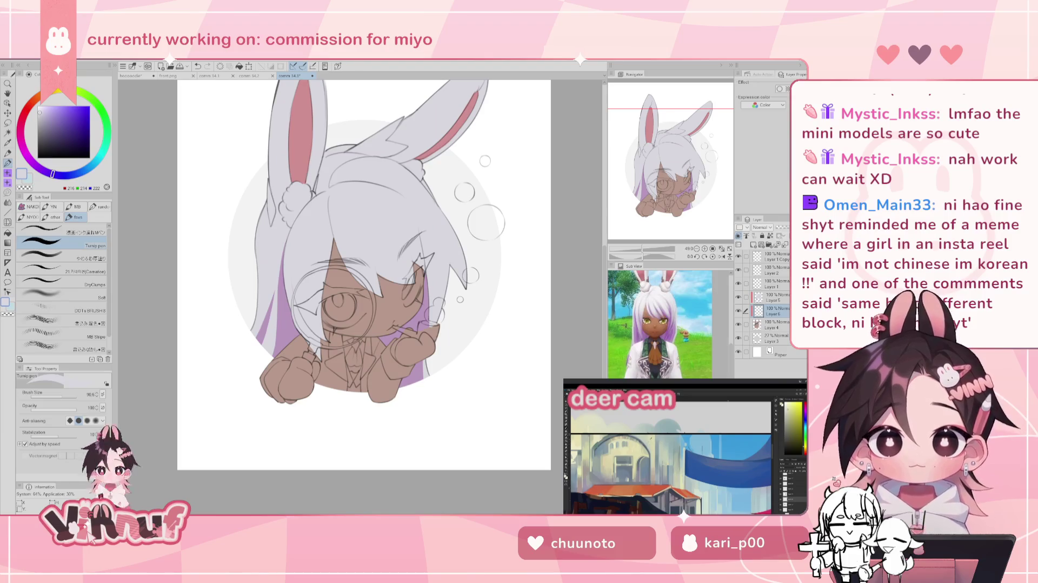
{"action": "left_click", "coordinate": [738, 311]}
{"action": "left_click", "coordinate": [739, 311]}
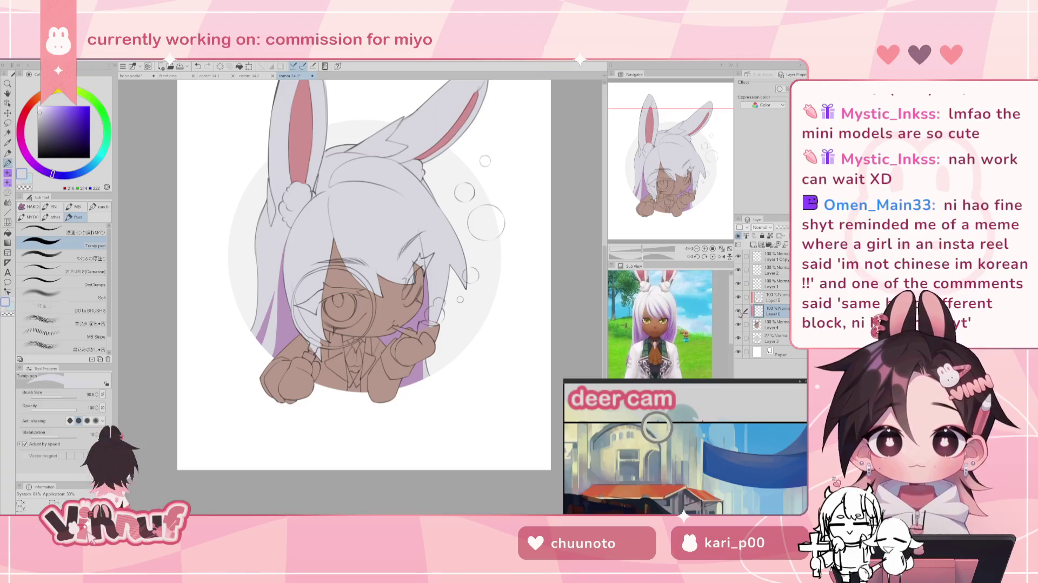
{"action": "left_click_drag", "start_coordinate": [663, 161], "coordinate": [668, 163]}
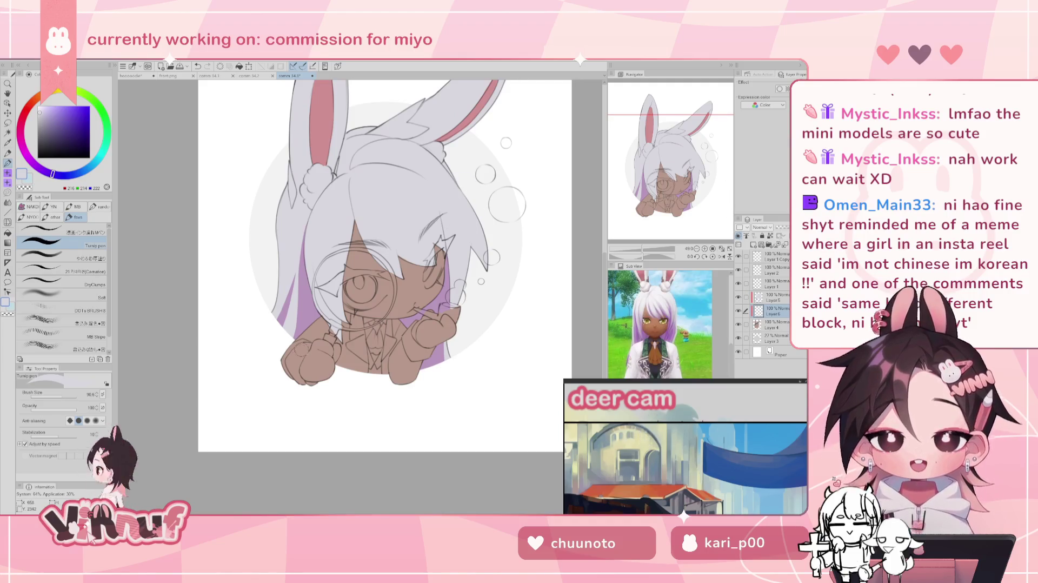
{"action": "left_click_drag", "start_coordinate": [310, 331], "coordinate": [303, 387]}
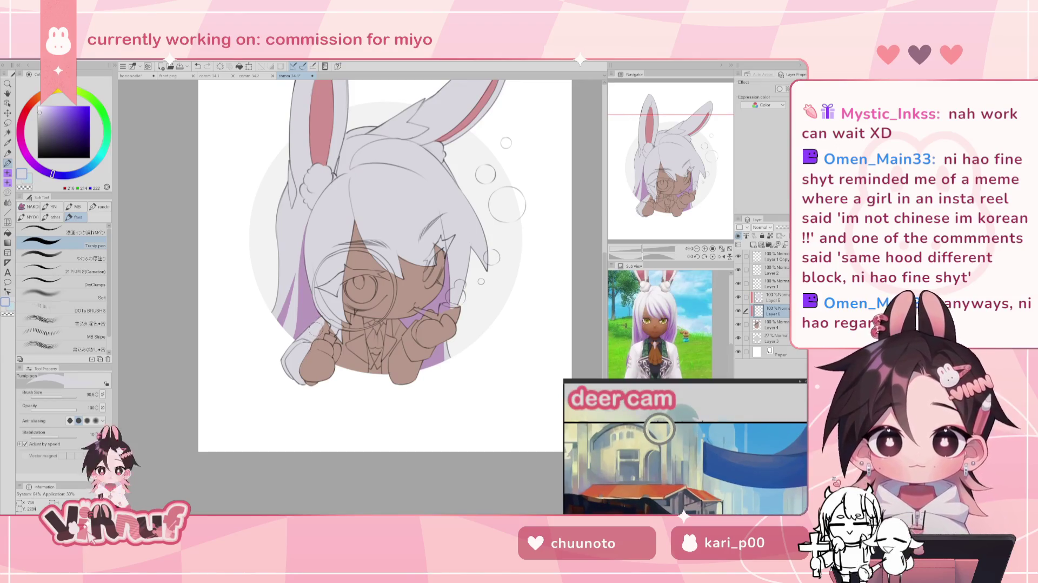
{"action": "scroll", "coordinate": [332, 310], "scroll_direction": "up", "scroll_amount": 2}
Step: Zoom in and add a small purple touch to the hair on Layer 5
{"action": "scroll", "coordinate": [378, 310], "scroll_direction": "up", "scroll_amount": 2}
{"action": "scroll", "coordinate": [432, 310], "scroll_direction": "up", "scroll_amount": 1}
{"action": "scroll", "coordinate": [460, 310], "scroll_direction": "up", "scroll_amount": 2}
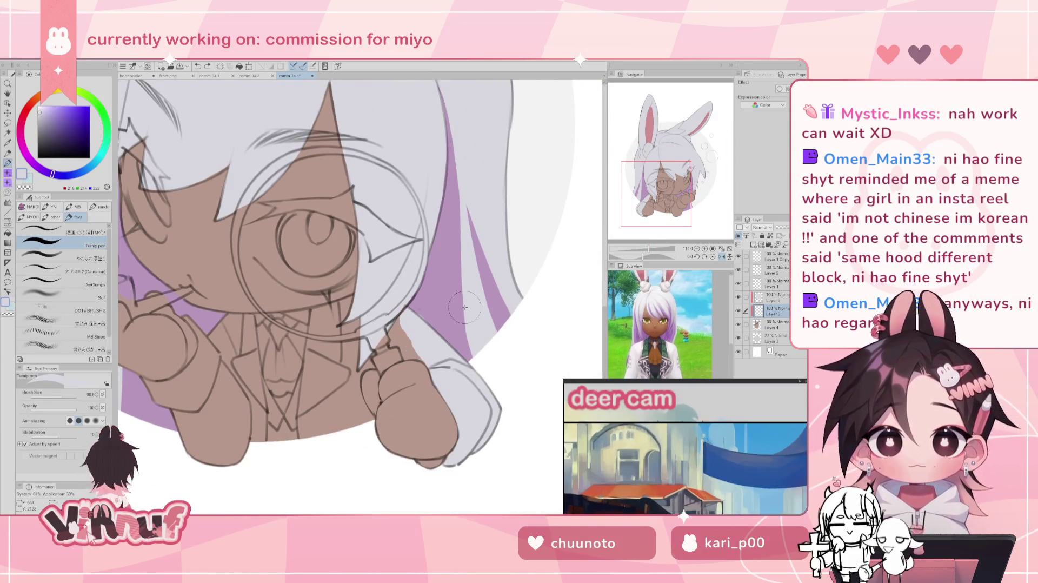
{"action": "left_click", "coordinate": [434, 297], "text": "ctrl+shift"}
{"action": "left_click", "coordinate": [434, 296], "text": "alt"}
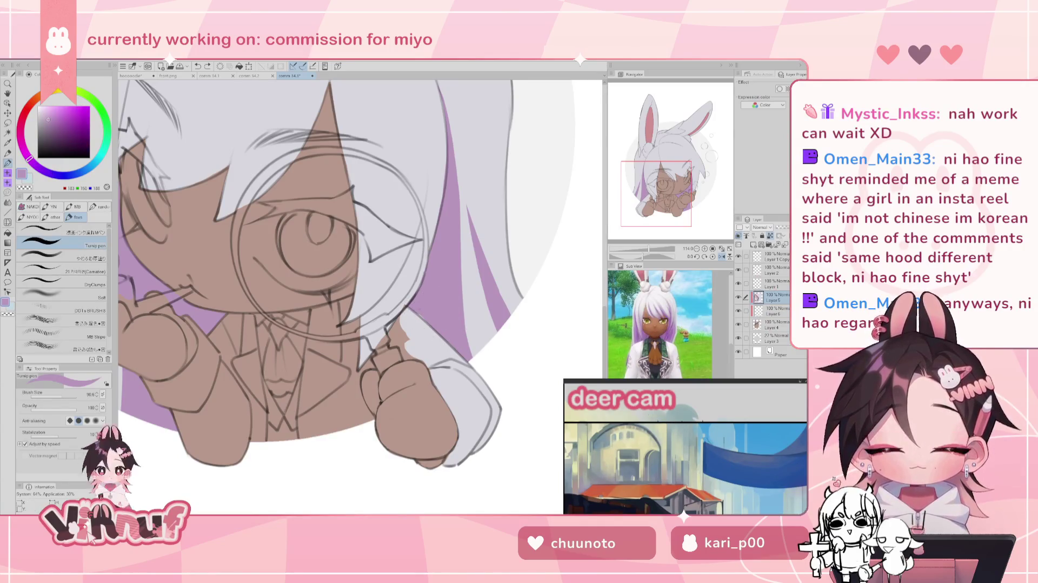
{"action": "left_click_drag", "start_coordinate": [411, 325], "coordinate": [427, 316]}
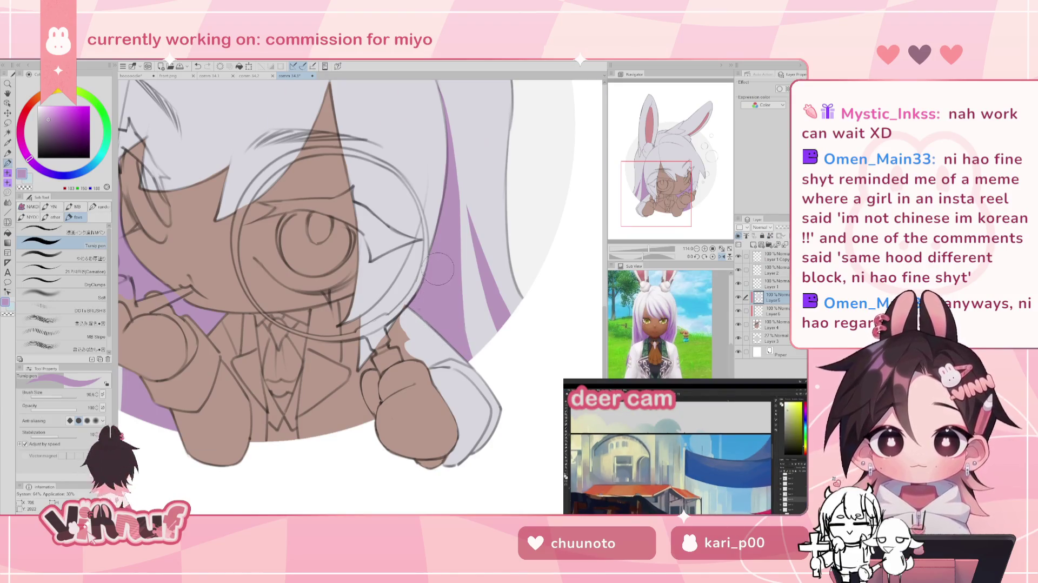
Step: Compare layers, then paint light grey on the hair strand by the eye on Layer 6
{"action": "key", "text": "h"}
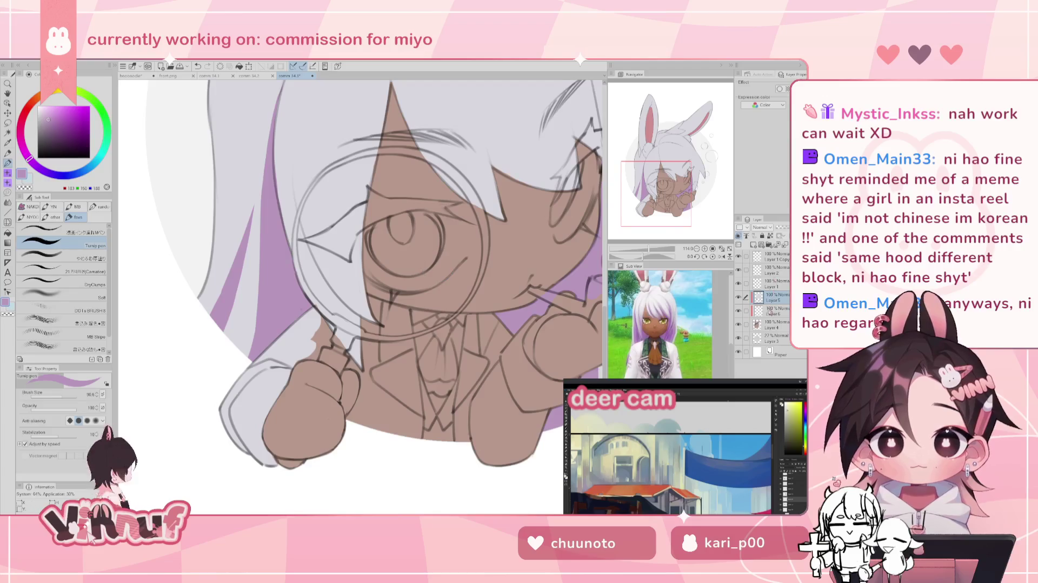
{"action": "left_click", "coordinate": [738, 297]}
{"action": "left_click", "coordinate": [739, 297]}
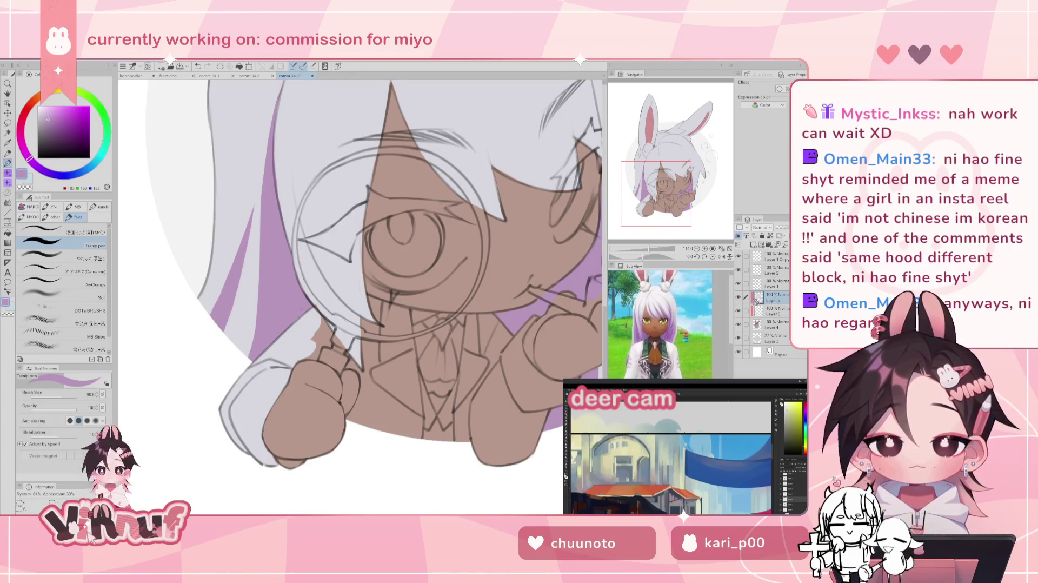
{"action": "left_click", "coordinate": [738, 297]}
{"action": "left_click", "coordinate": [738, 297]}
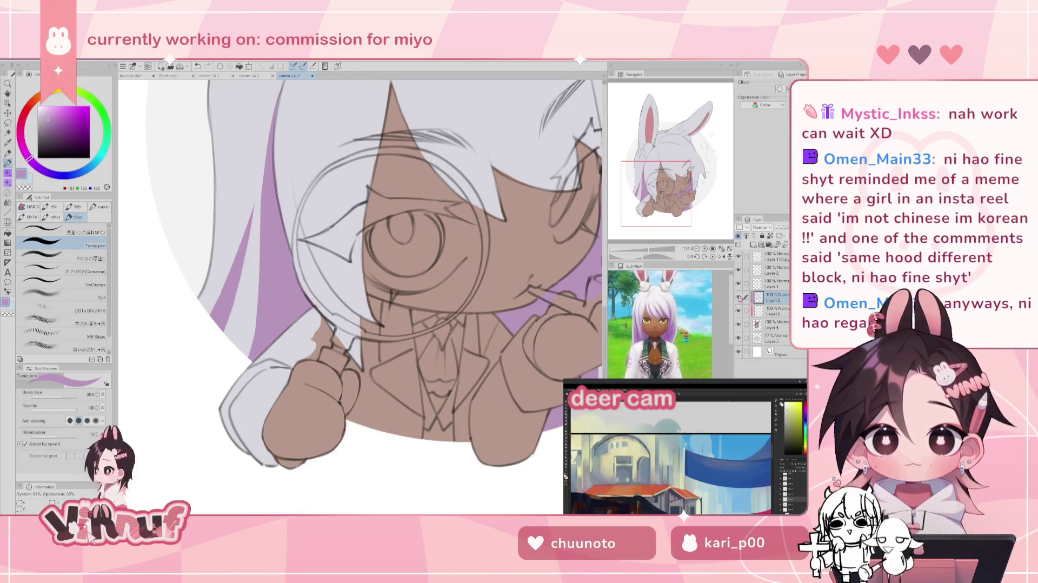
{"action": "left_click", "coordinate": [328, 258], "text": "alt"}
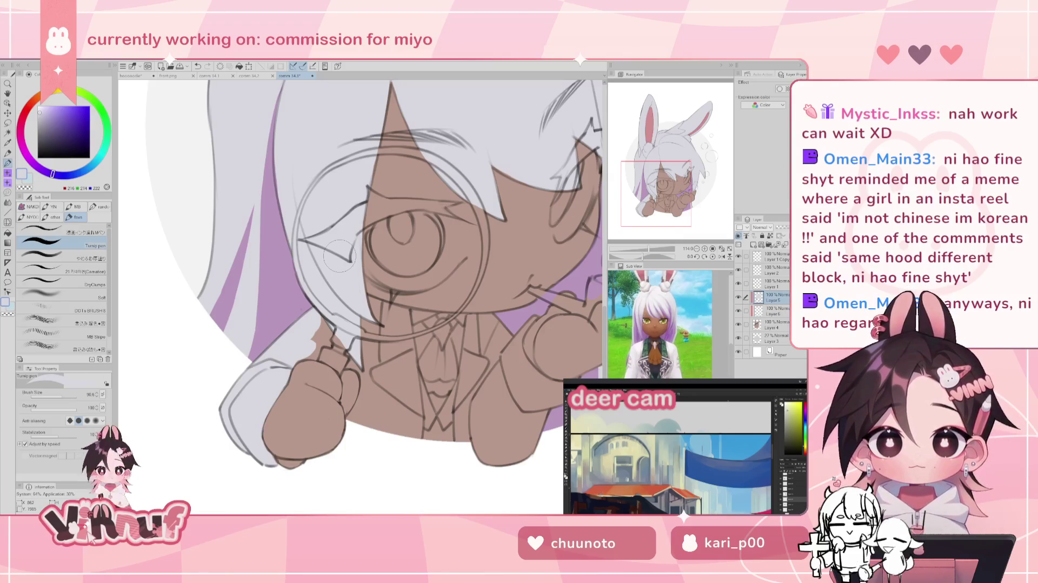
{"action": "left_click", "coordinate": [776, 311]}
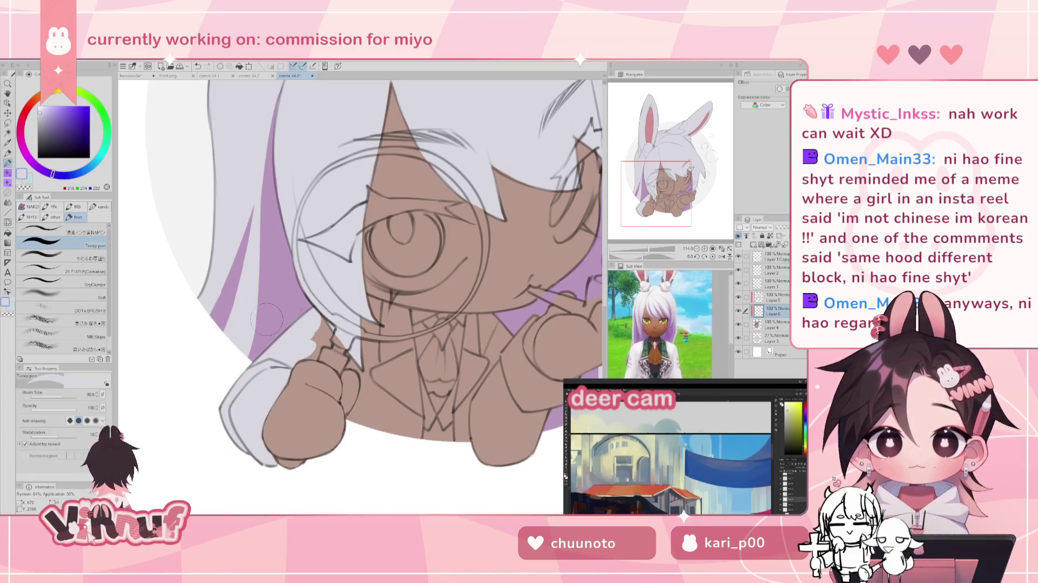
{"action": "key", "text": "h"}
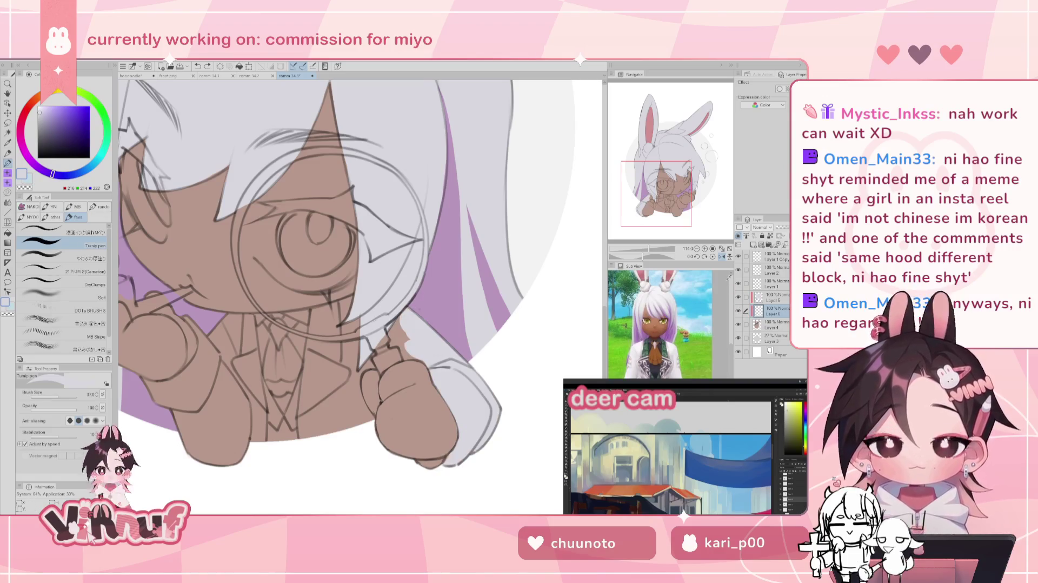
{"action": "left_click_drag", "start_coordinate": [346, 307], "coordinate": [328, 308]}
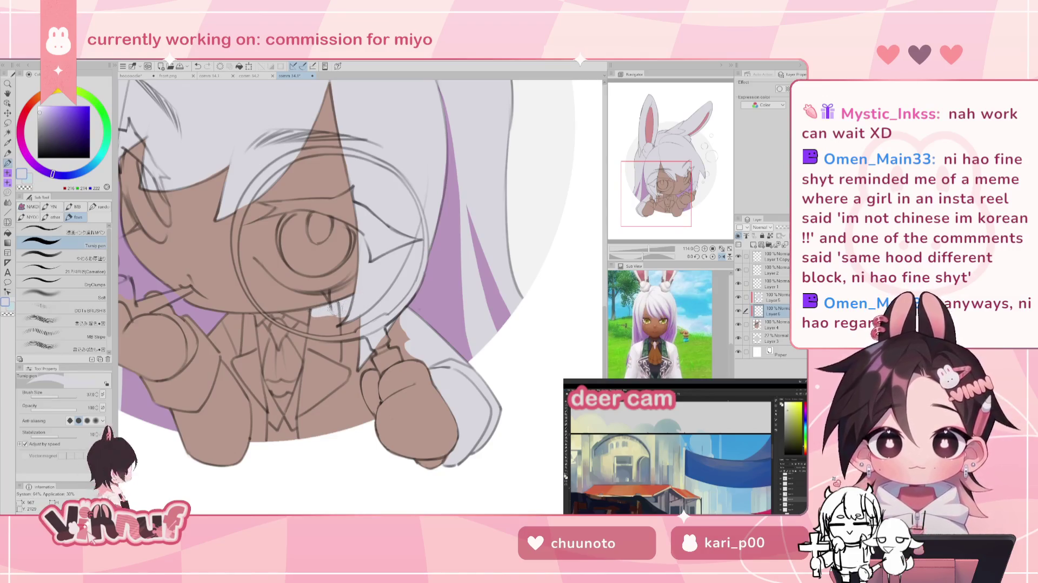
Step: Fill the coat collar with light grey, covering its brown strip
{"action": "left_click_drag", "start_coordinate": [312, 313], "coordinate": [306, 408]}
{"action": "mouse_move", "coordinate": [310, 373]}
{"action": "left_mouse_down"}
{"action": "mouse_move", "coordinate": [300, 430]}
{"action": "mouse_move", "coordinate": [310, 457]}
{"action": "left_mouse_up"}
{"action": "mouse_move", "coordinate": [317, 317]}
{"action": "left_mouse_down"}
{"action": "mouse_move", "coordinate": [315, 435]}
{"action": "mouse_move", "coordinate": [332, 433]}
{"action": "left_mouse_up"}
{"action": "mouse_move", "coordinate": [340, 318]}
{"action": "left_mouse_down"}
{"action": "mouse_move", "coordinate": [339, 431]}
{"action": "mouse_move", "coordinate": [356, 426]}
{"action": "left_mouse_up"}
{"action": "left_click_drag", "start_coordinate": [361, 363], "coordinate": [365, 424]}
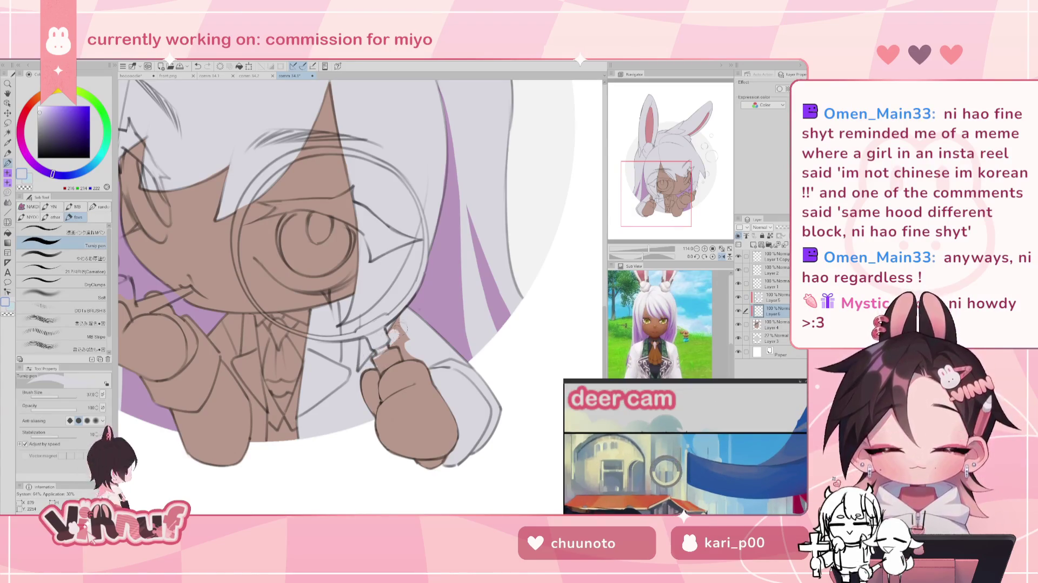
{"action": "left_click_drag", "start_coordinate": [373, 363], "coordinate": [396, 357]}
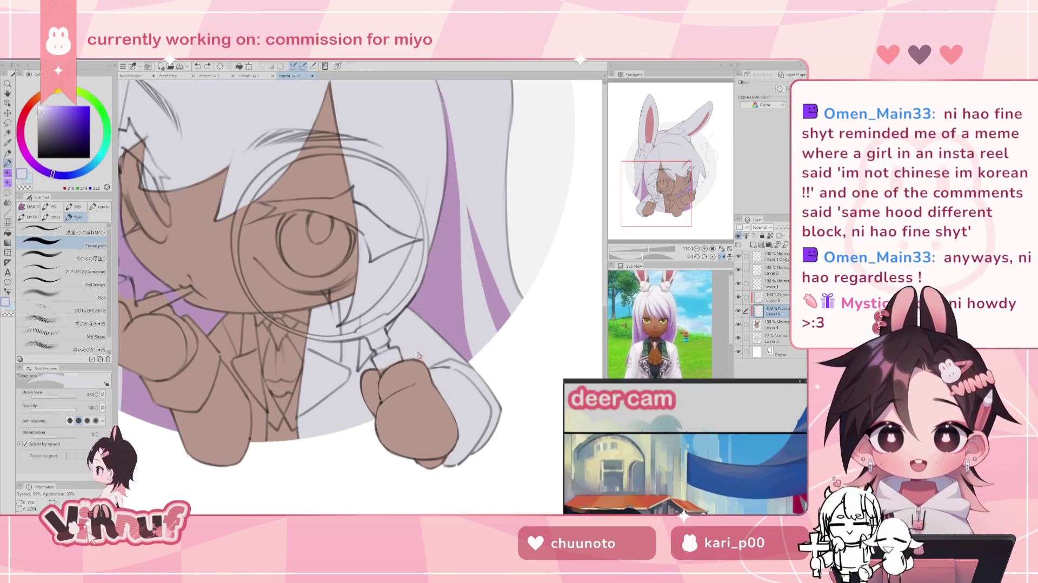
{"action": "key", "text": "ctrl+z"}
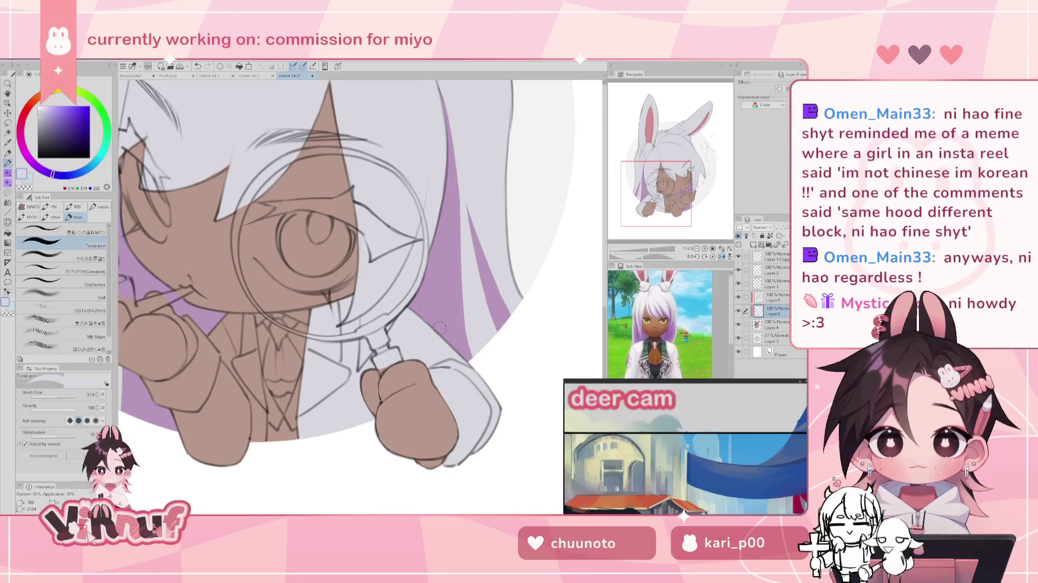
Step: In the mirrored view, finish the collar and cover the brown hand area with light grey
{"action": "key", "text": "h"}
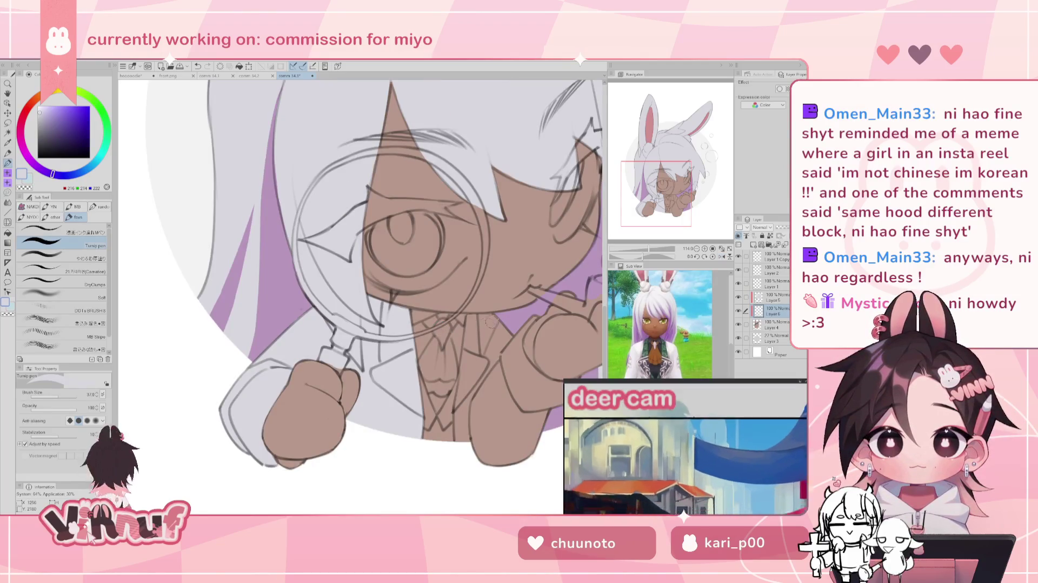
{"action": "mouse_move", "coordinate": [496, 316]}
{"action": "left_mouse_down"}
{"action": "mouse_move", "coordinate": [470, 316]}
{"action": "mouse_move", "coordinate": [459, 418]}
{"action": "left_mouse_up"}
{"action": "key", "text": "ctrl+z"}
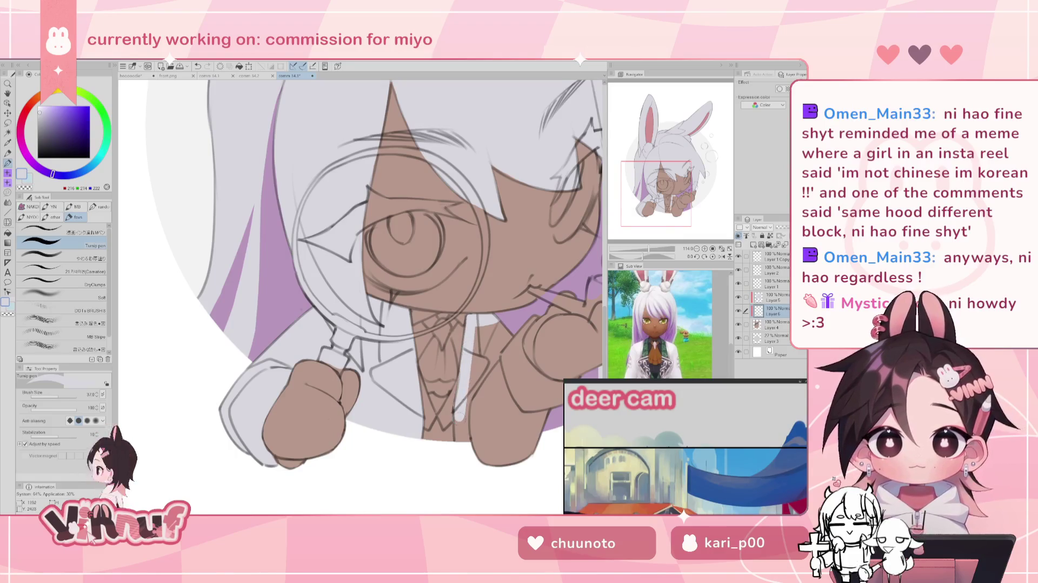
{"action": "key", "text": "ctrl+z"}
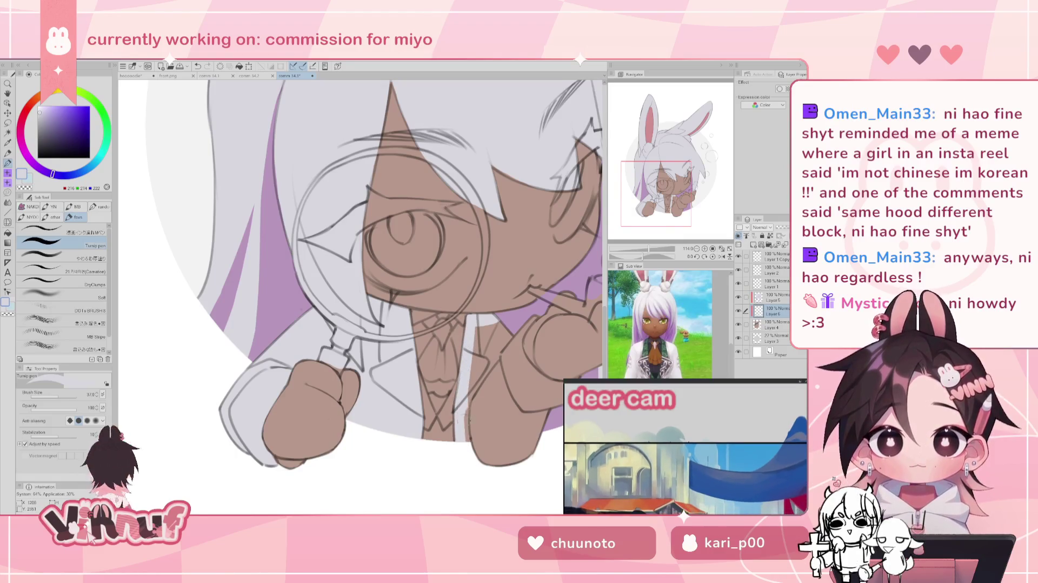
{"action": "left_click_drag", "start_coordinate": [489, 324], "coordinate": [487, 366]}
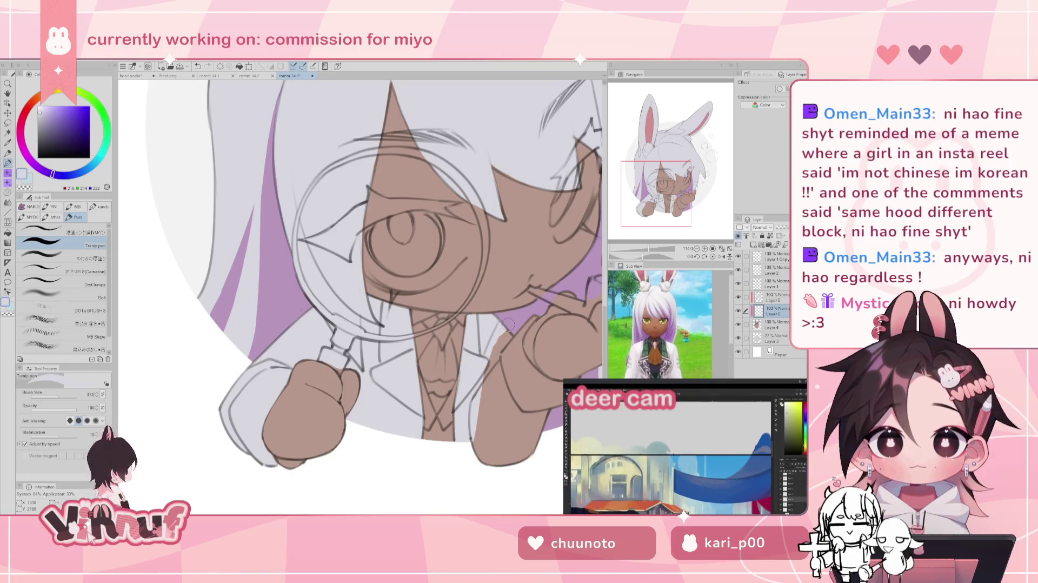
{"action": "left_click_drag", "start_coordinate": [511, 327], "coordinate": [484, 384]}
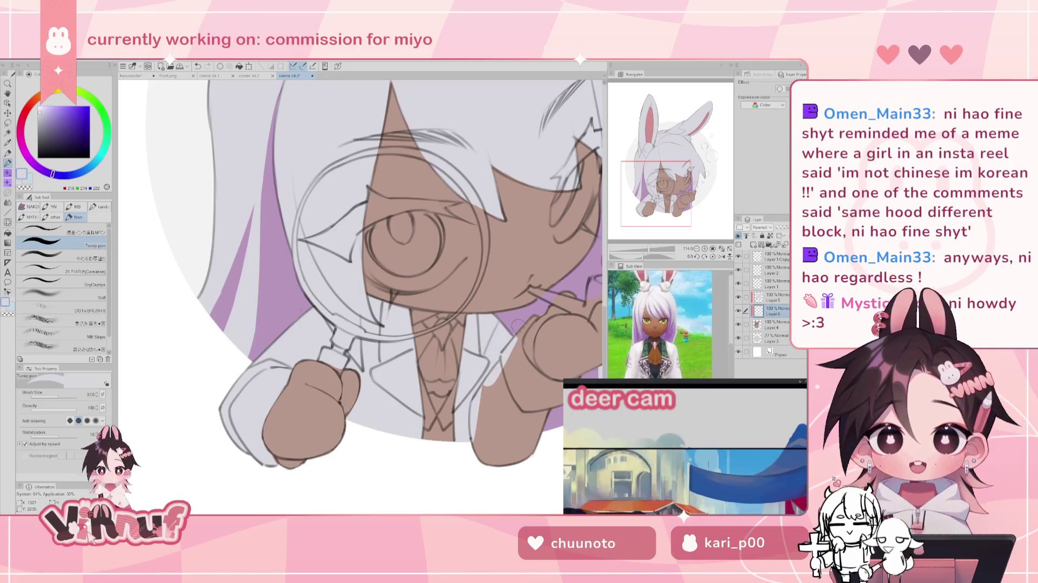
{"action": "mouse_move", "coordinate": [516, 340]}
{"action": "left_mouse_down"}
{"action": "mouse_move", "coordinate": [505, 378]}
{"action": "mouse_move", "coordinate": [516, 377]}
{"action": "mouse_move", "coordinate": [518, 393]}
{"action": "mouse_move", "coordinate": [508, 400]}
{"action": "mouse_move", "coordinate": [372, 404]}
{"action": "left_mouse_up"}
{"action": "left_click_drag", "start_coordinate": [379, 341], "coordinate": [391, 379]}
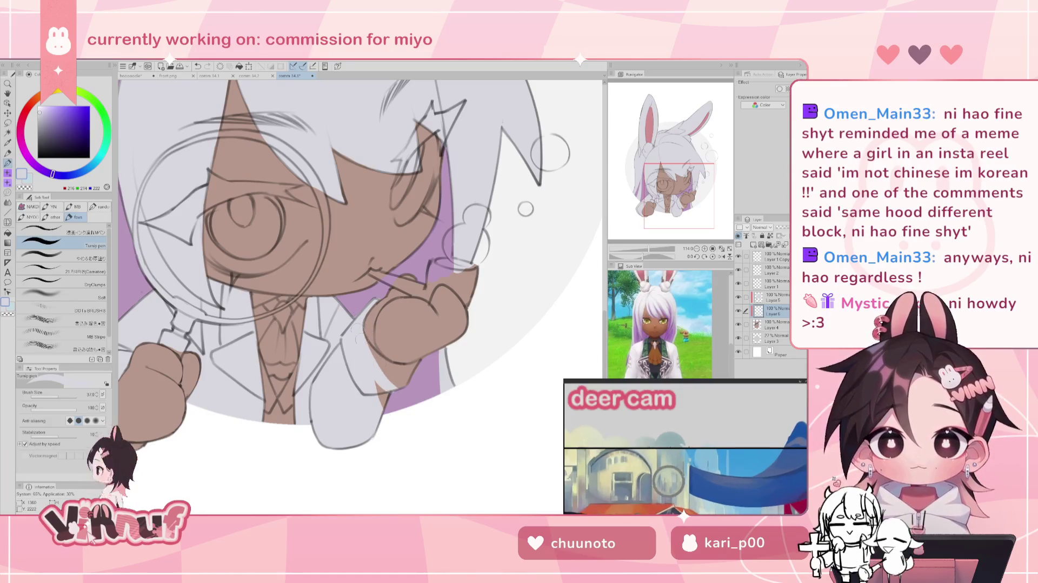
{"action": "mouse_move", "coordinate": [381, 343]}
{"action": "left_mouse_down"}
{"action": "mouse_move", "coordinate": [393, 369]}
{"action": "mouse_move", "coordinate": [381, 400]}
{"action": "mouse_move", "coordinate": [381, 375]}
{"action": "mouse_move", "coordinate": [411, 368]}
{"action": "left_mouse_up"}
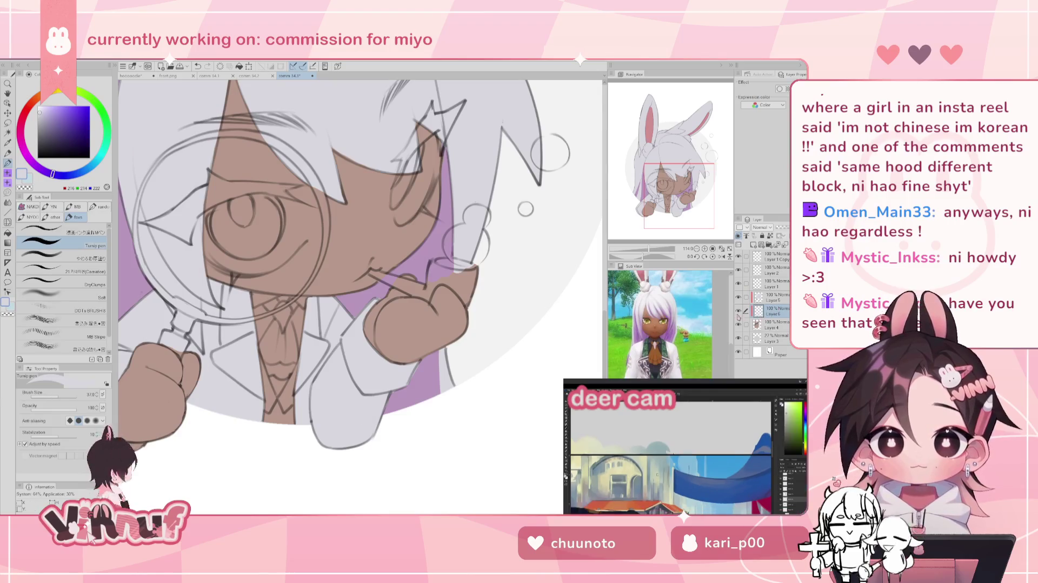
{"action": "key", "text": "e"}
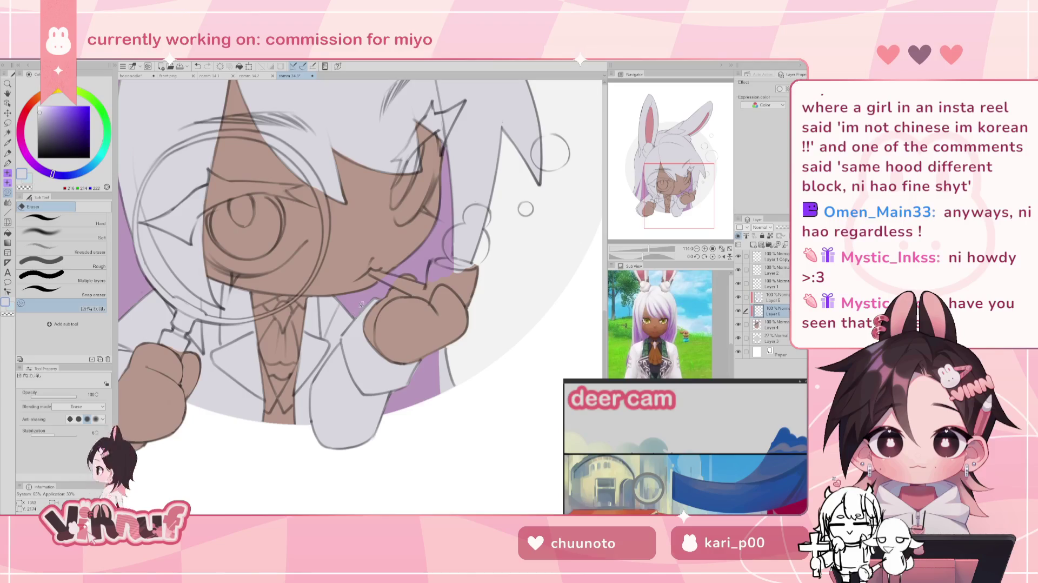
{"action": "left_click", "coordinate": [773, 325]}
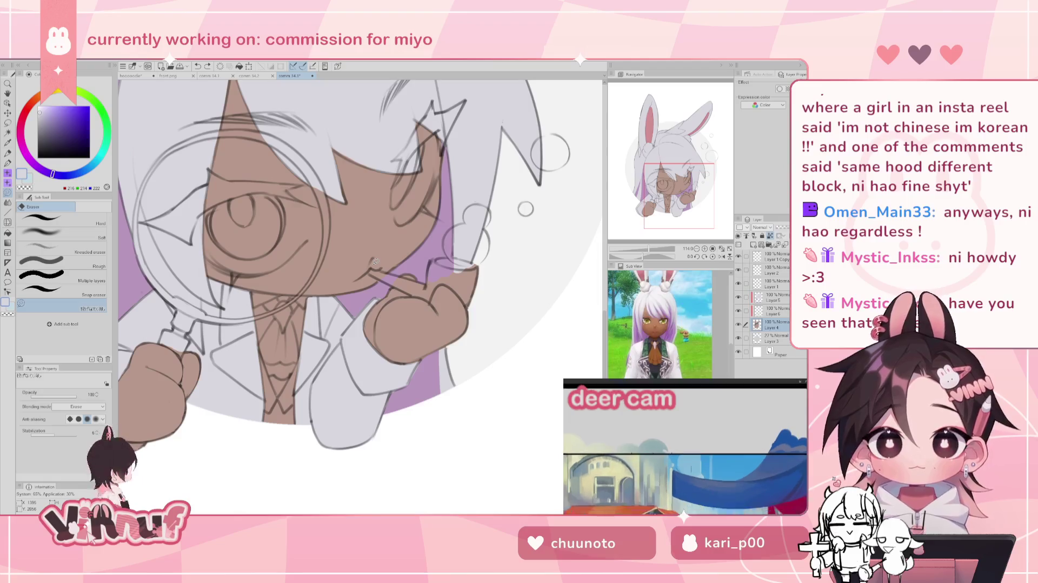
{"action": "left_click", "coordinate": [767, 311]}
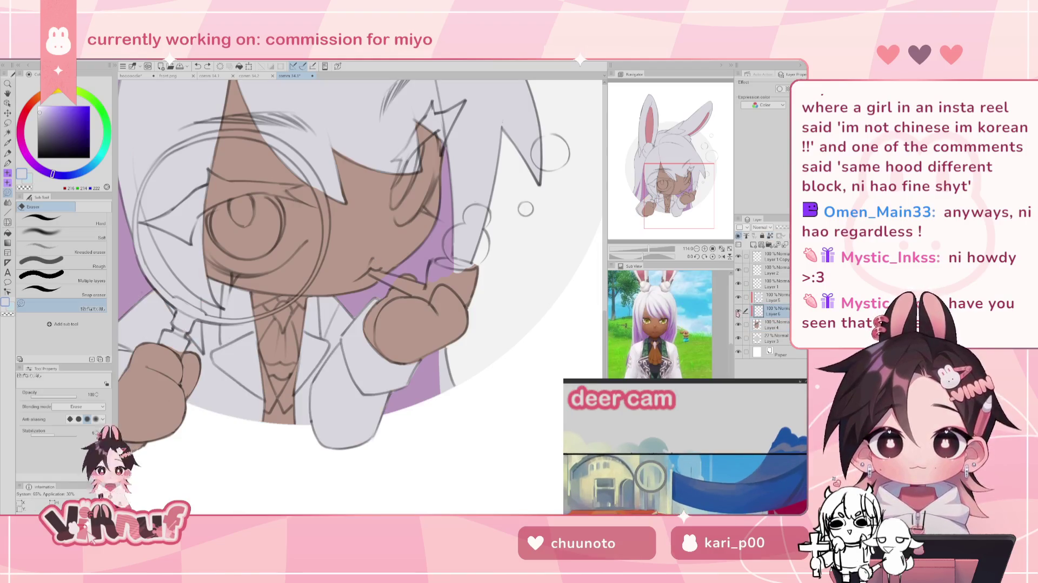
{"action": "left_click", "coordinate": [773, 297]}
{"action": "key", "text": "p"}
{"action": "left_click", "coordinate": [375, 299], "text": "alt"}
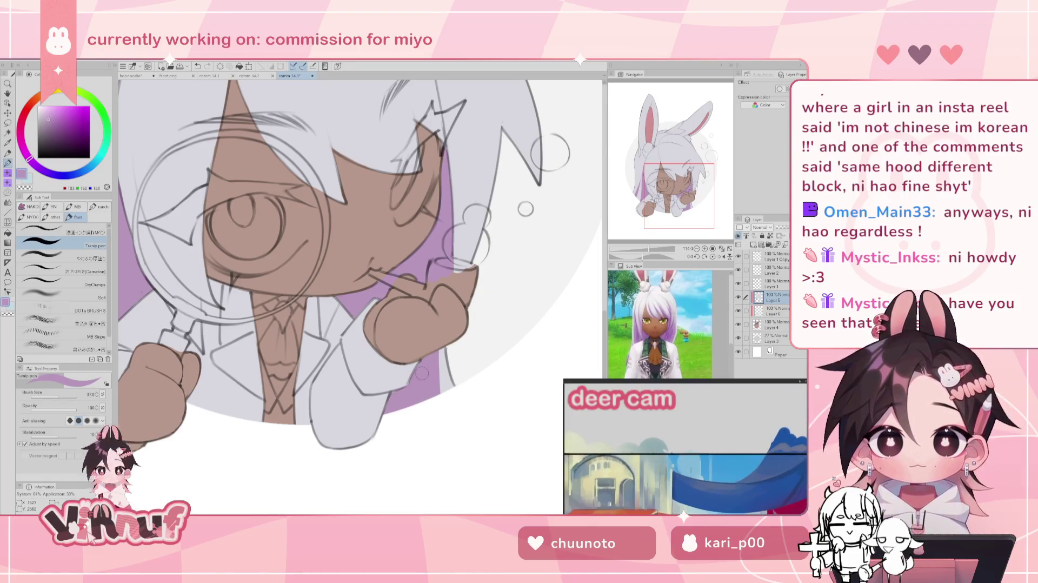
{"action": "key", "text": "ctrl+z"}
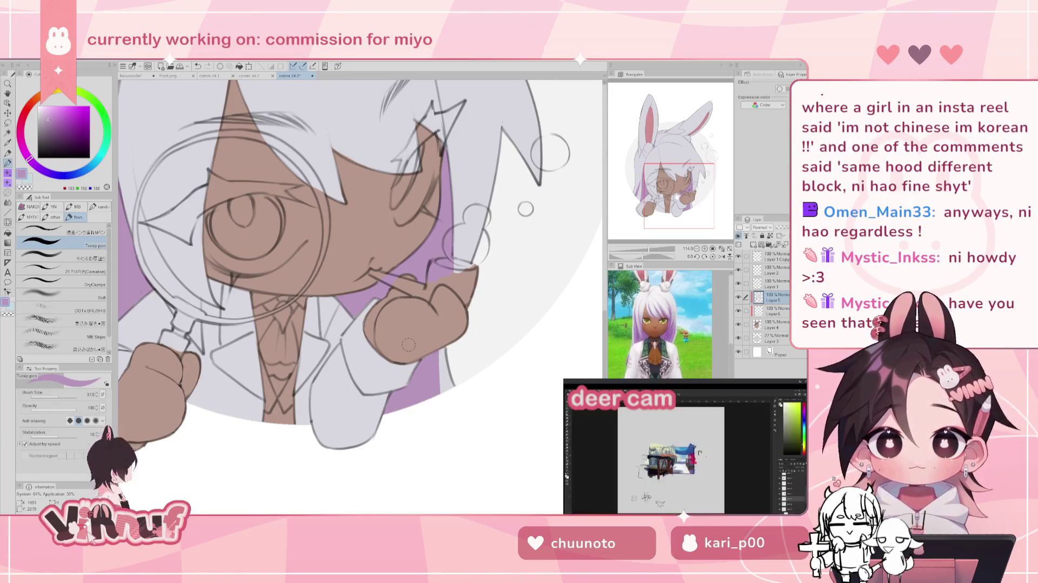
{"action": "scroll", "coordinate": [649, 236], "scroll_direction": "down", "scroll_amount": 3}
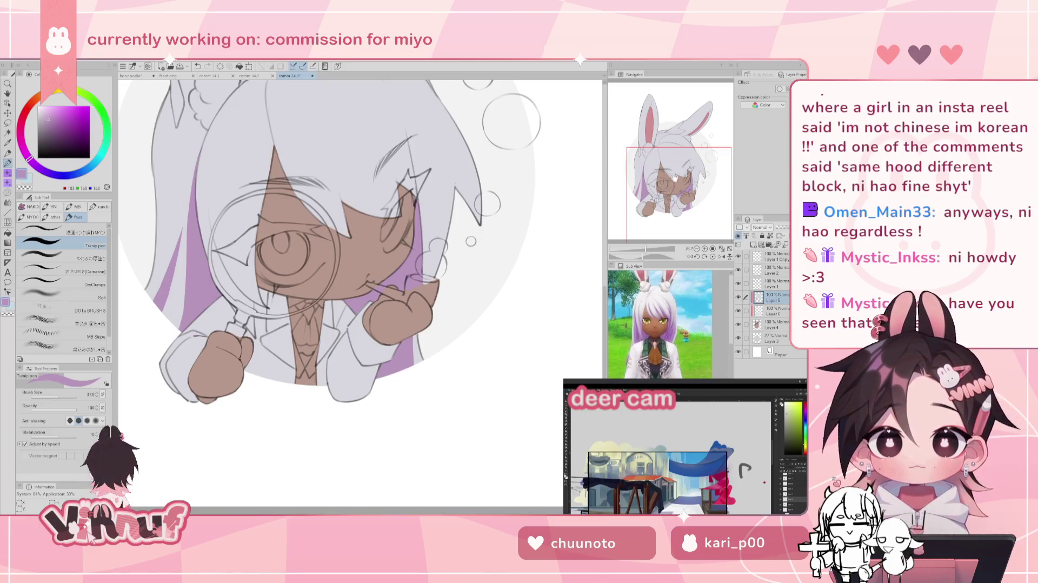
Step: Pan to the bunny ears and toggle a layer's visibility to check the drawing
{"action": "left_click_drag", "start_coordinate": [675, 177], "coordinate": [670, 173]}
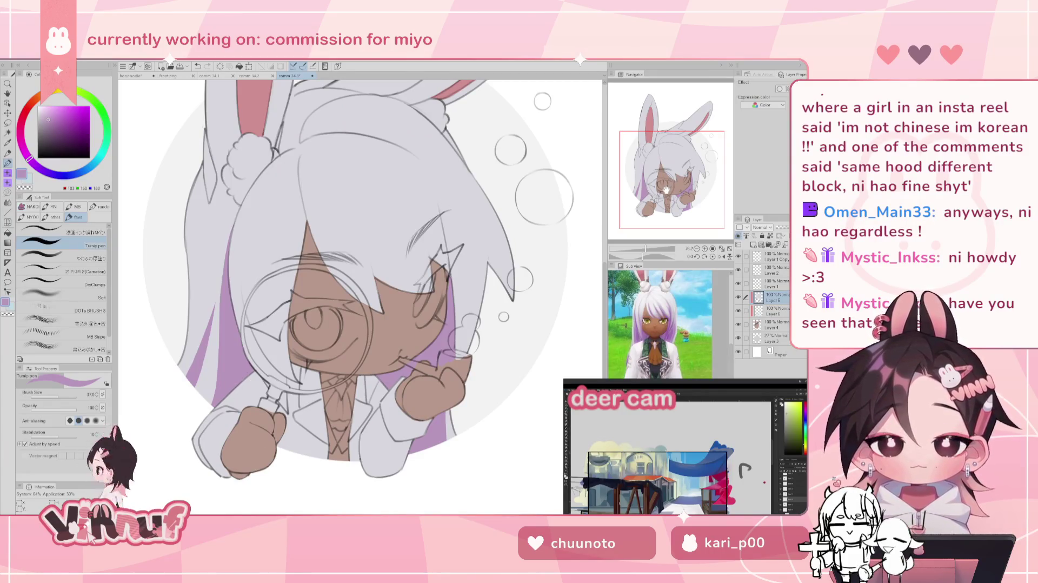
{"action": "left_click", "coordinate": [738, 297]}
{"action": "left_click", "coordinate": [738, 296]}
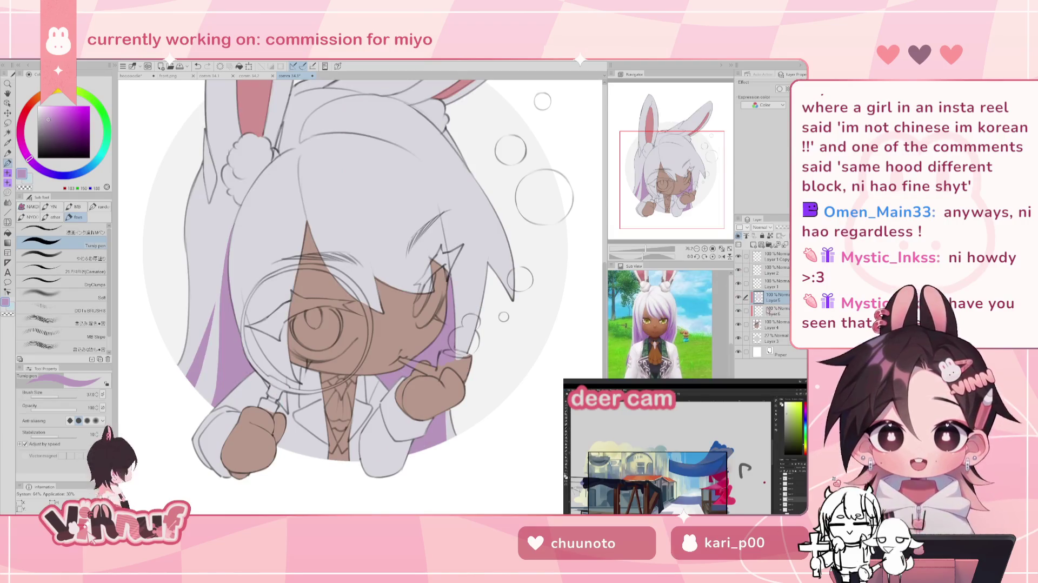
{"action": "left_click", "coordinate": [738, 297]}
{"action": "left_click", "coordinate": [738, 297]}
{"action": "mouse_move", "coordinate": [670, 177]}
{"action": "left_mouse_down"}
{"action": "mouse_move", "coordinate": [677, 164]}
{"action": "mouse_move", "coordinate": [668, 179]}
{"action": "left_mouse_up"}
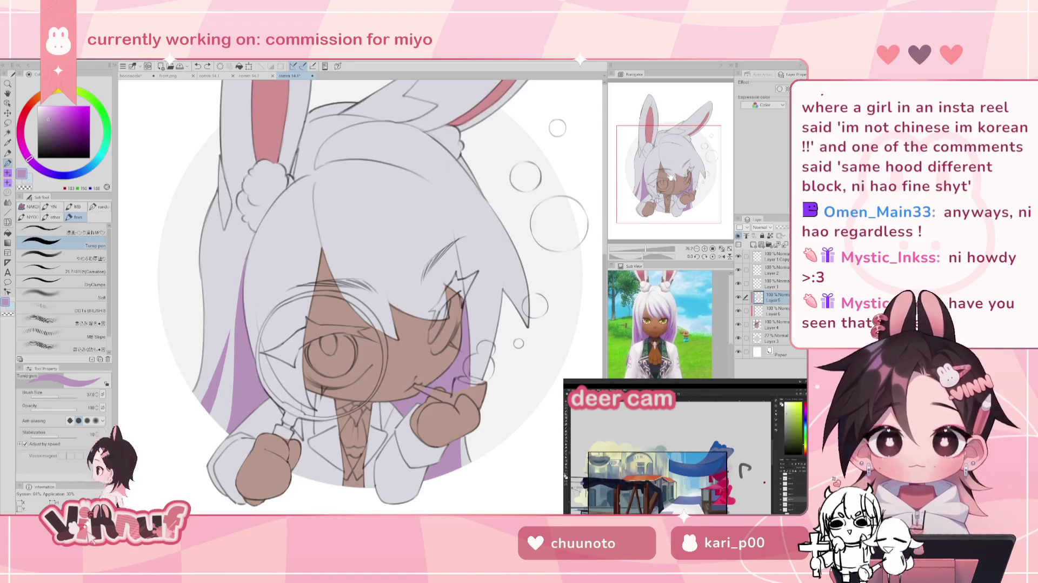
Step: Sample the light grey and pull the TikTok tab into its own window over the canvas
{"action": "left_click", "coordinate": [381, 393], "text": "alt"}
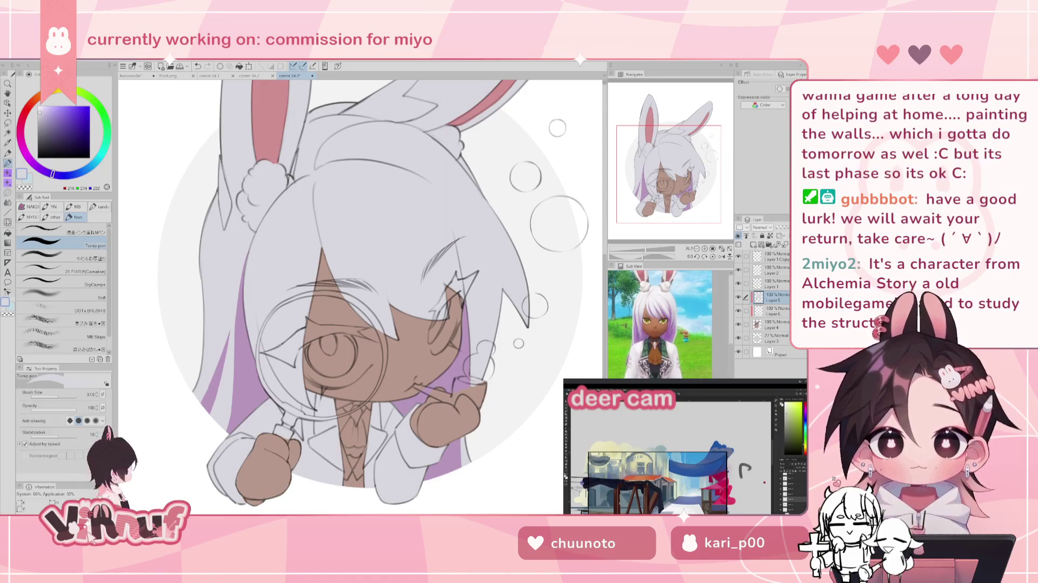
{"action": "left_click_drag", "start_coordinate": [432, 167], "coordinate": [357, 135]}
{"action": "left_click_drag", "start_coordinate": [424, 135], "coordinate": [357, 56]}
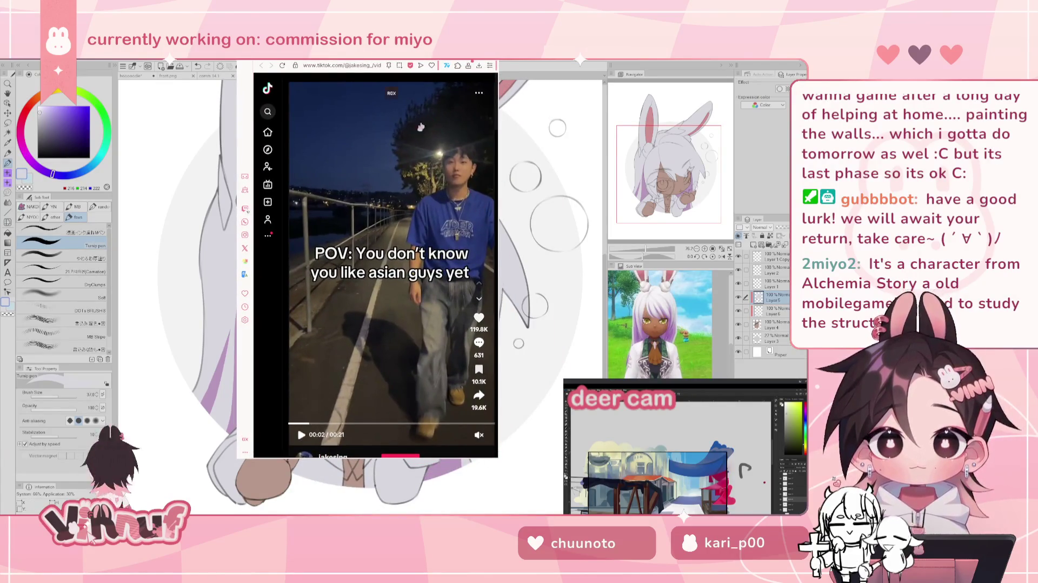
{"action": "mouse_move", "coordinate": [478, 434]}
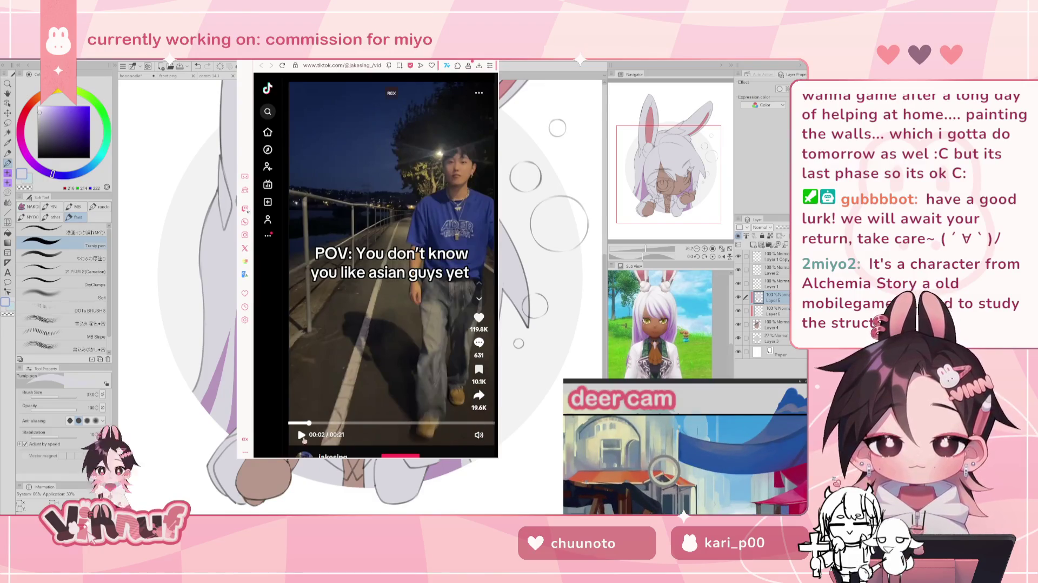
Step: Play the TikTok video with sound, rewind a few seconds, then close the browser window
{"action": "left_click", "coordinate": [479, 436]}
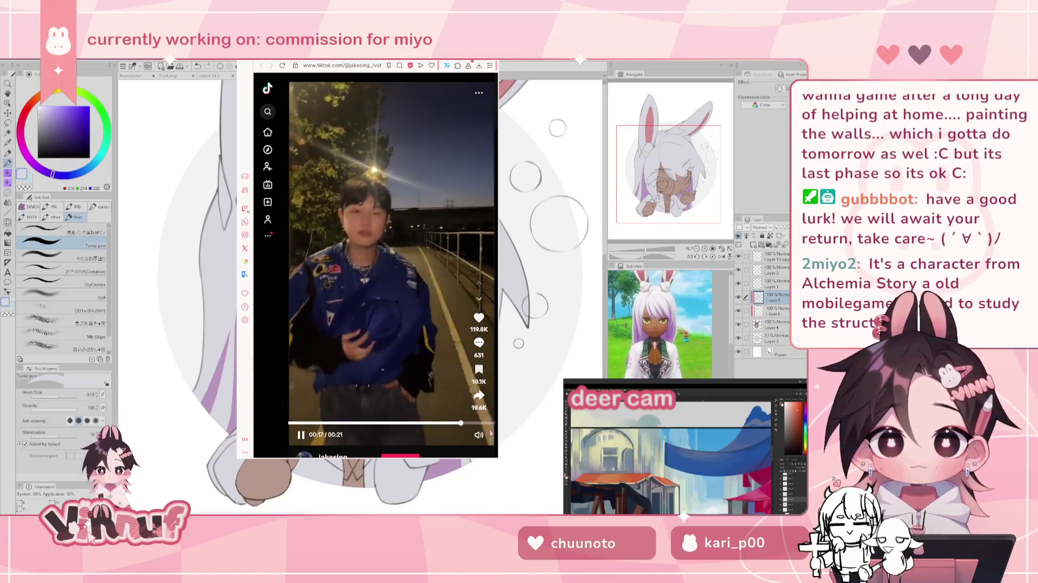
{"action": "left_click_drag", "start_coordinate": [460, 423], "coordinate": [422, 425]}
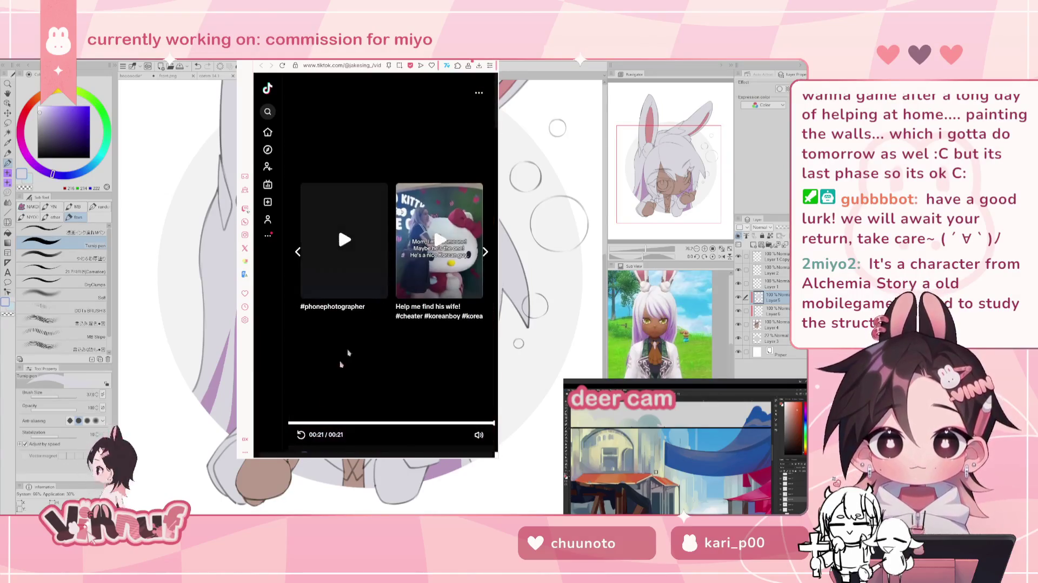
{"action": "left_click", "coordinate": [553, 202]}
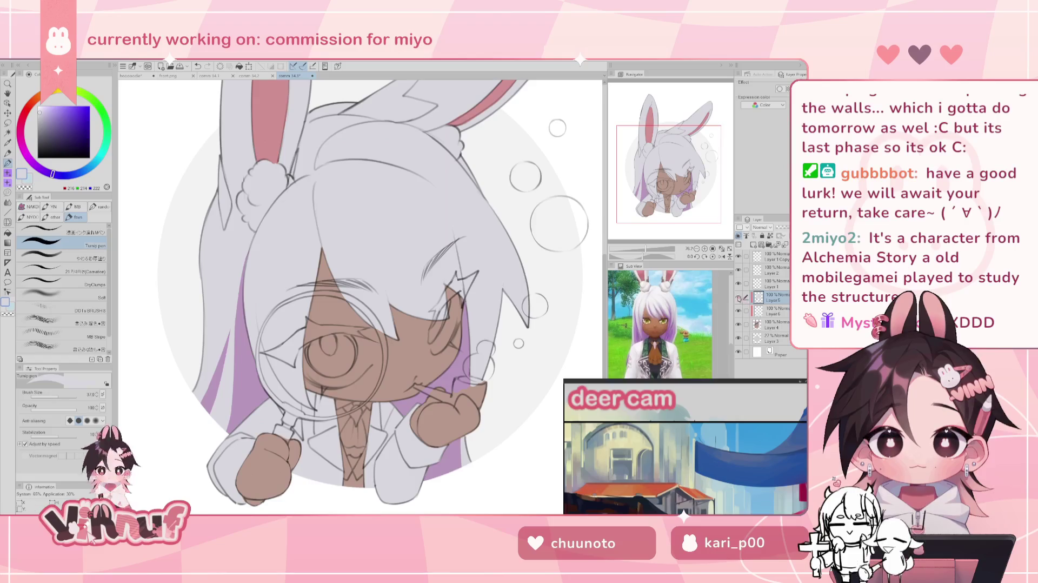
{"action": "left_click_drag", "start_coordinate": [646, 249], "coordinate": [645, 249]}
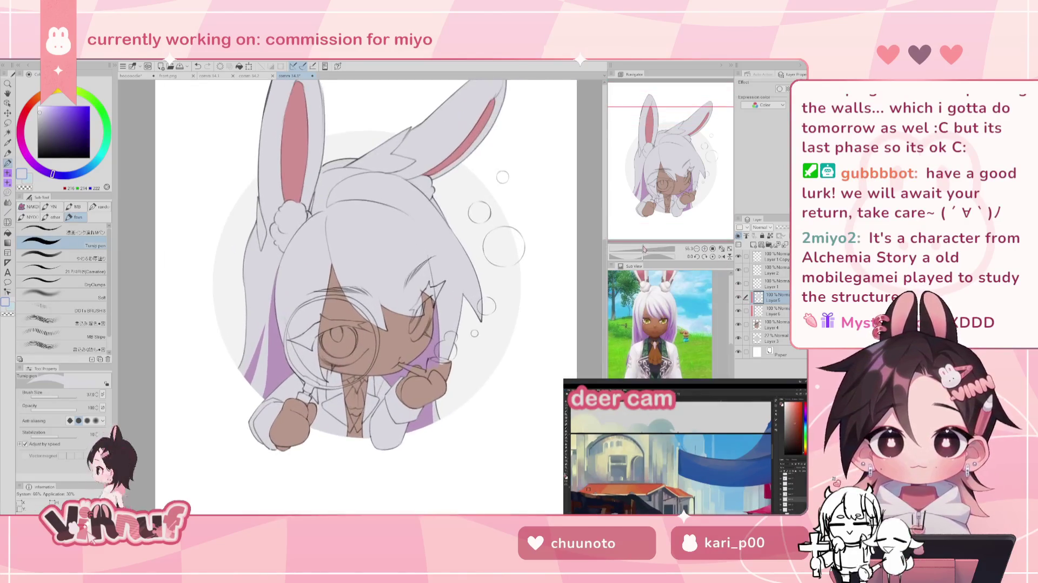
{"action": "left_click_drag", "start_coordinate": [688, 183], "coordinate": [695, 183]}
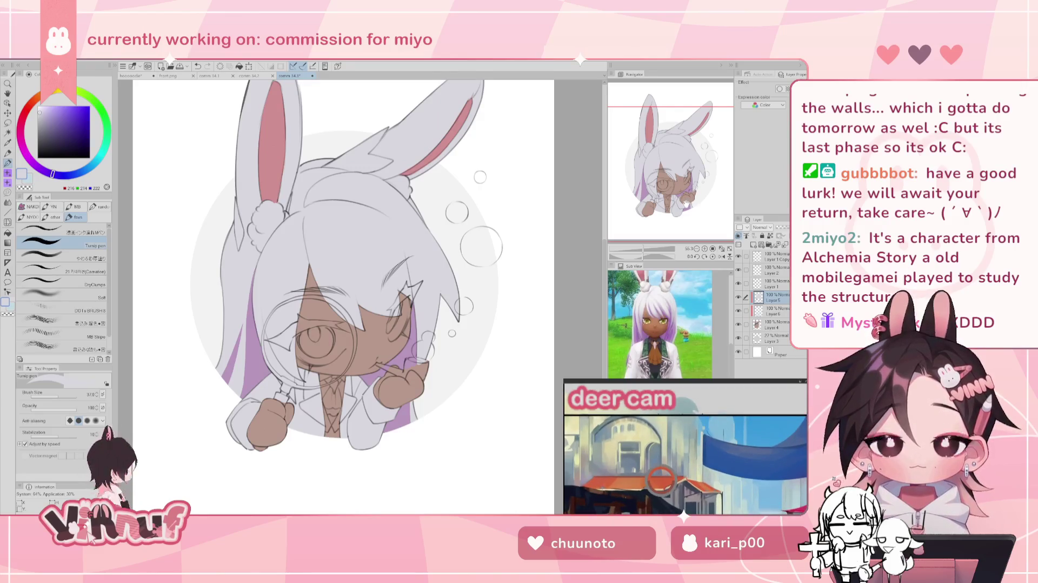
{"action": "mouse_move", "coordinate": [685, 202]}
{"action": "left_mouse_down"}
{"action": "mouse_move", "coordinate": [690, 194]}
{"action": "mouse_move", "coordinate": [708, 217]}
{"action": "left_mouse_up"}
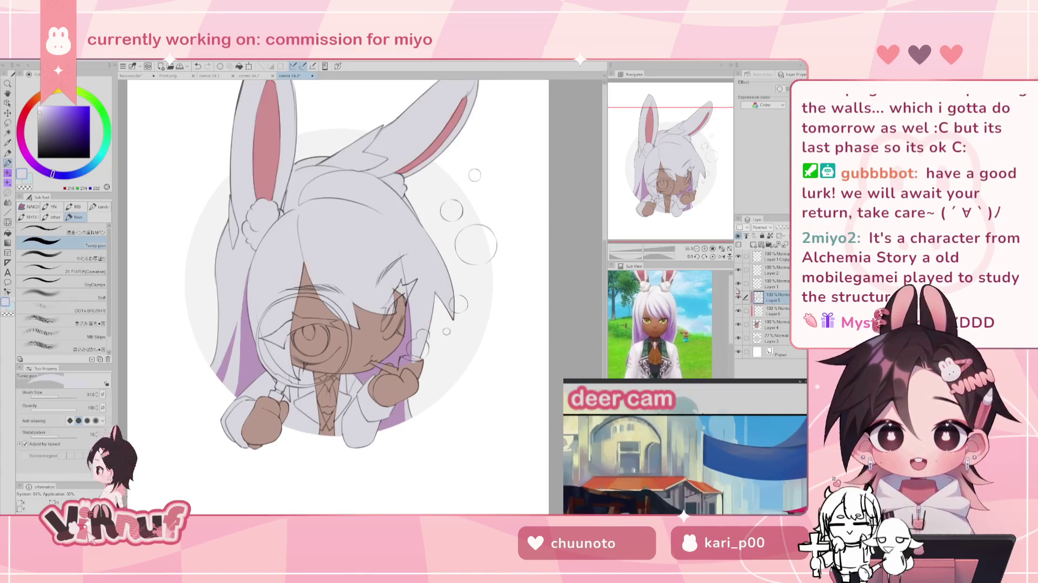
{"action": "left_click_drag", "start_coordinate": [680, 184], "coordinate": [682, 179]}
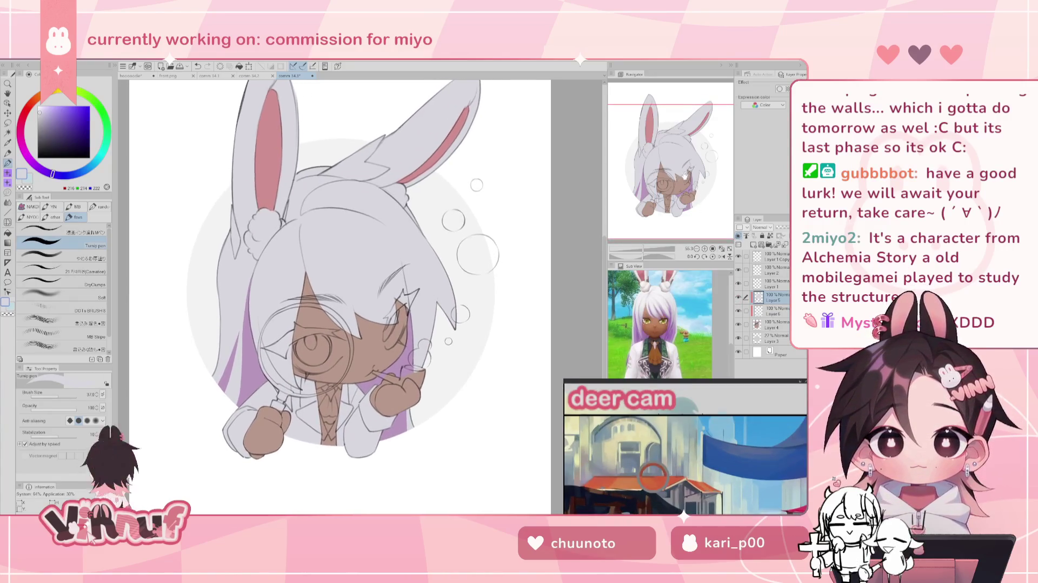
{"action": "left_click", "coordinate": [738, 297]}
{"action": "left_click", "coordinate": [739, 297]}
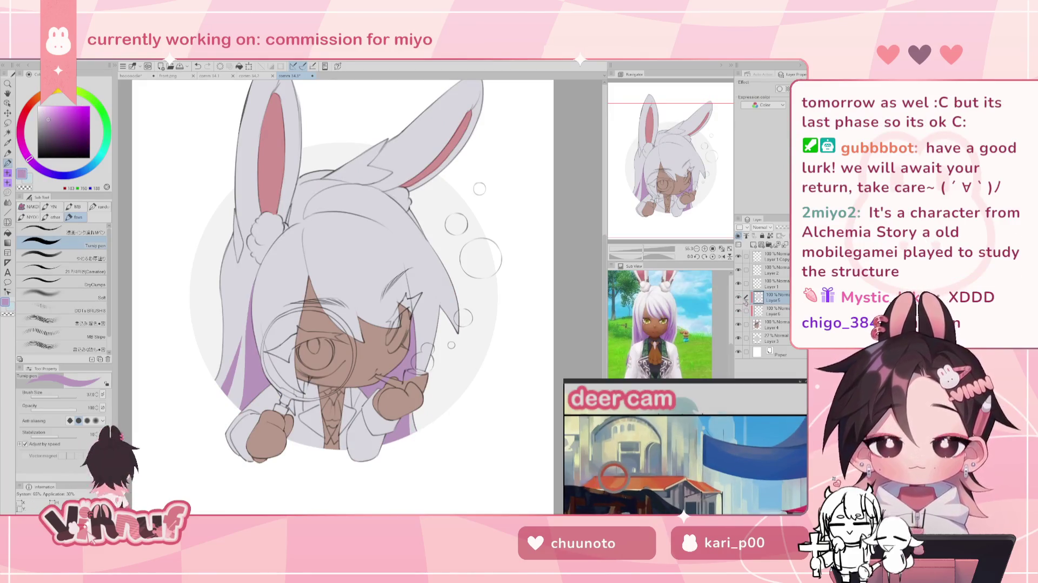
{"action": "left_click_drag", "start_coordinate": [643, 258], "coordinate": [650, 250]}
{"action": "left_click_drag", "start_coordinate": [662, 206], "coordinate": [662, 225]}
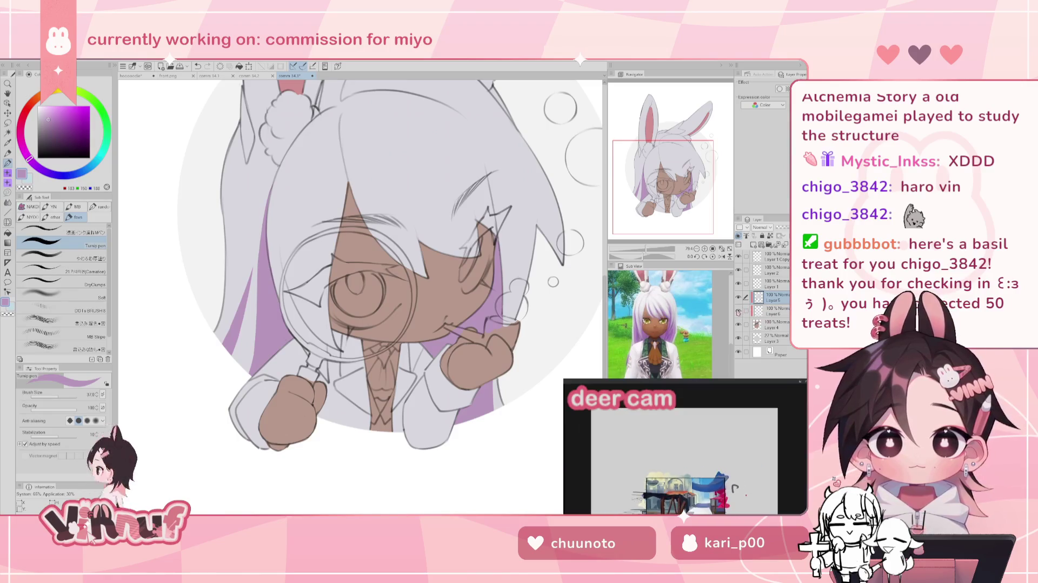
Step: Add a new Layer 7 above Layer 6, then make Layer 6 active again
{"action": "left_click", "coordinate": [738, 325]}
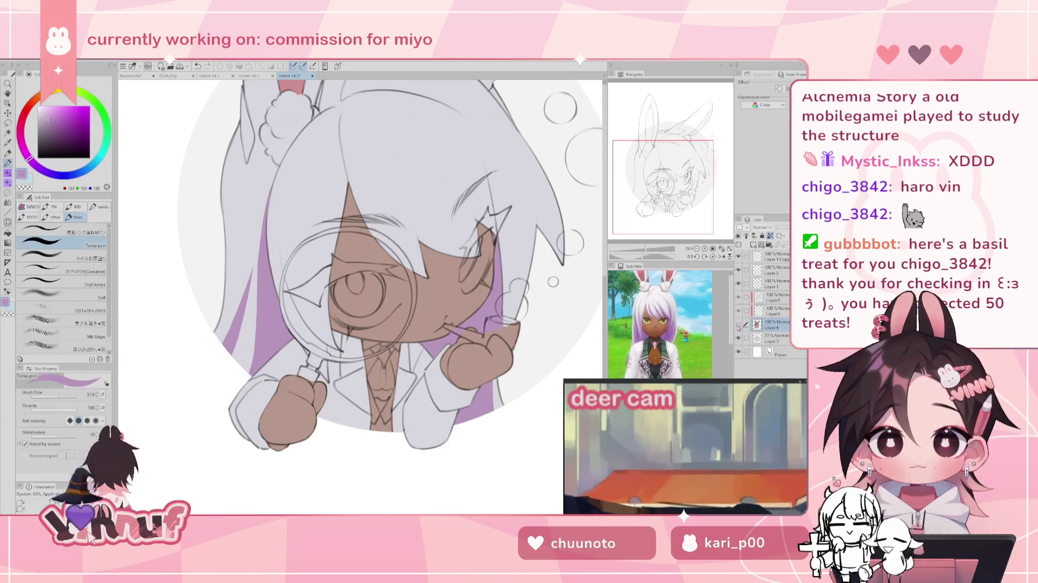
{"action": "left_click", "coordinate": [760, 311]}
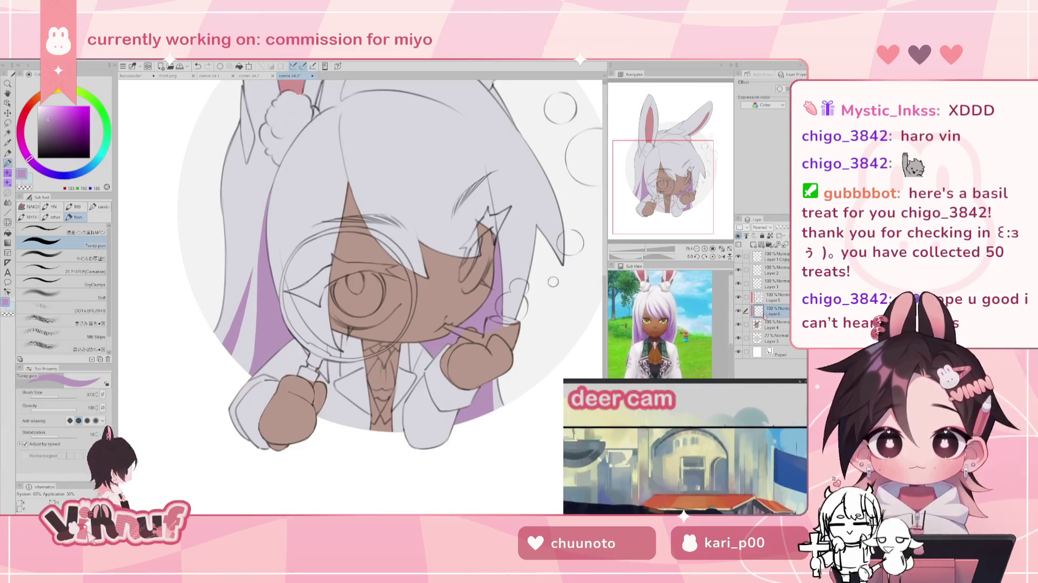
{"action": "left_click", "coordinate": [754, 245]}
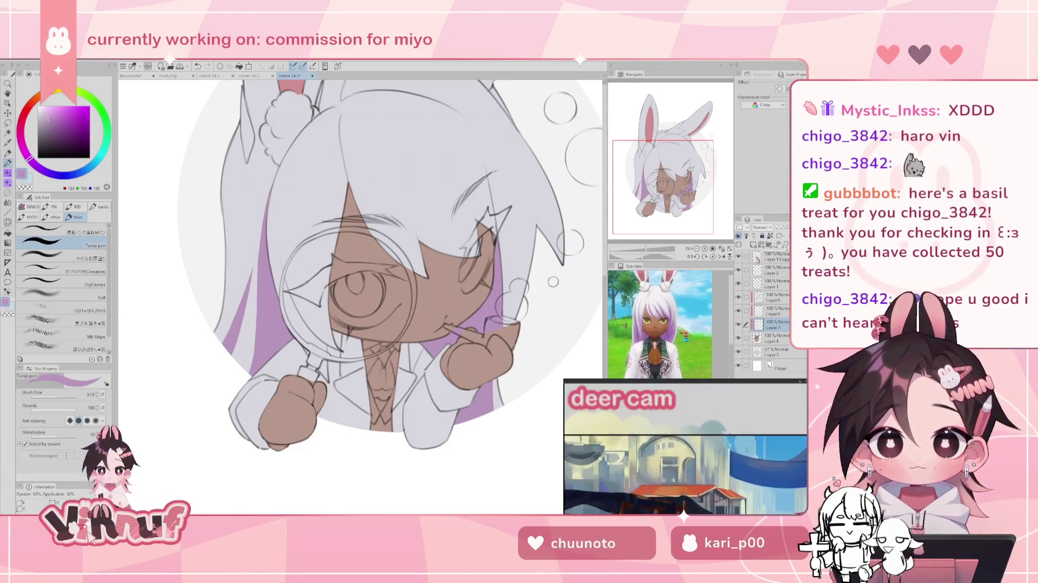
{"action": "left_click", "coordinate": [768, 312]}
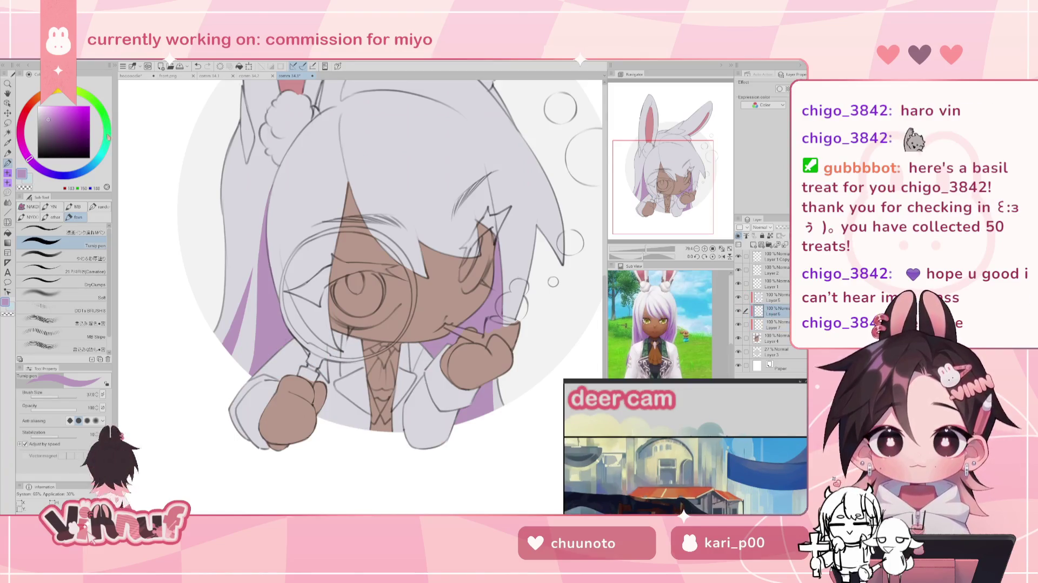
Step: Set the drawing colour to a dark green for the tie
{"action": "left_click", "coordinate": [106, 138]}
{"action": "left_click", "coordinate": [64, 130]}
{"action": "left_click_drag", "start_coordinate": [64, 129], "coordinate": [63, 131]}
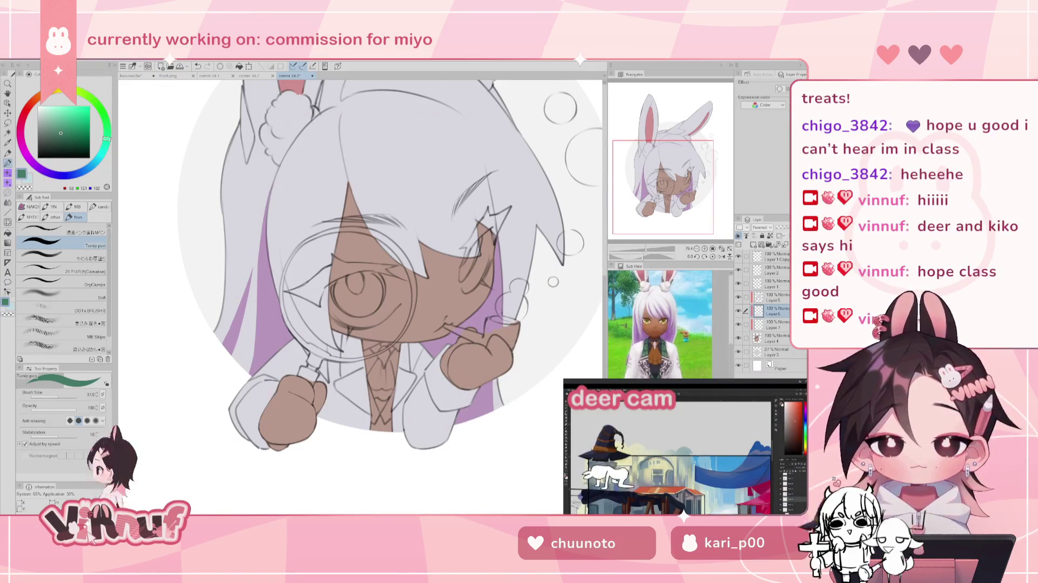
Step: Try a green tie stroke below the chin several times, adjusting the green shade
{"action": "key", "text": "ctrl+z"}
{"action": "key", "text": "ctrl+y"}
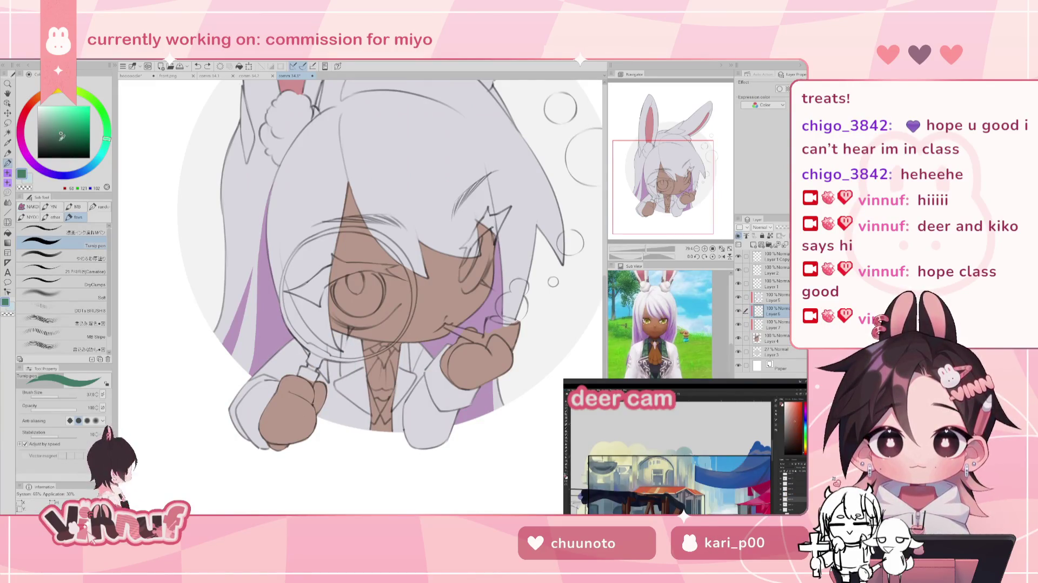
{"action": "left_click_drag", "start_coordinate": [61, 136], "coordinate": [58, 135]}
{"action": "left_click_drag", "start_coordinate": [348, 343], "coordinate": [344, 382]}
{"action": "key", "text": "ctrl+z"}
{"action": "left_click", "coordinate": [54, 137]}
{"action": "left_click_drag", "start_coordinate": [349, 339], "coordinate": [343, 383]}
{"action": "key", "text": "ctrl+z"}
{"action": "left_click", "coordinate": [52, 135]}
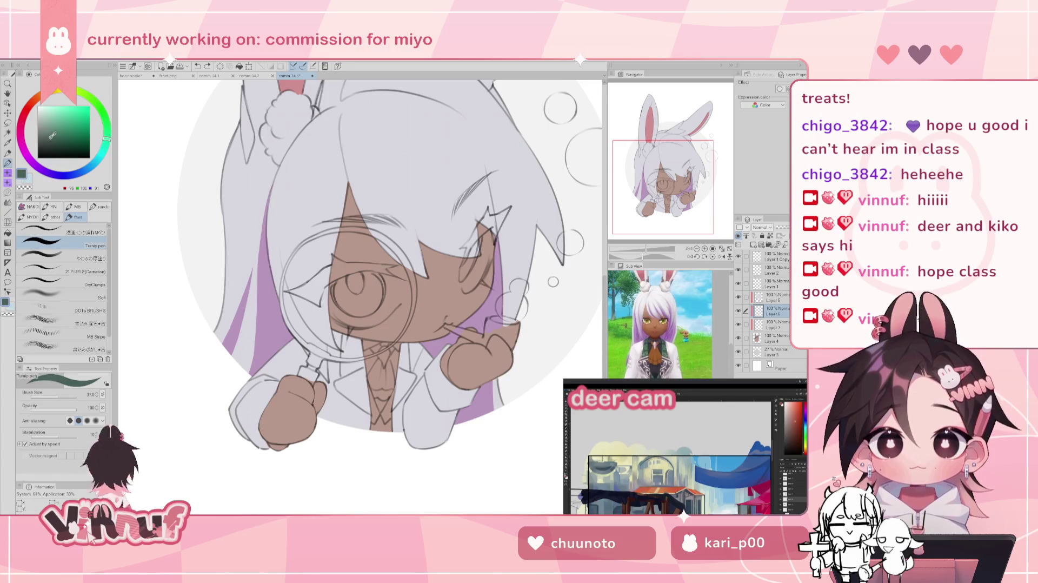
{"action": "left_click_drag", "start_coordinate": [348, 342], "coordinate": [345, 378]}
{"action": "key", "text": "ctrl+z"}
{"action": "key", "text": "ctrl+z"}
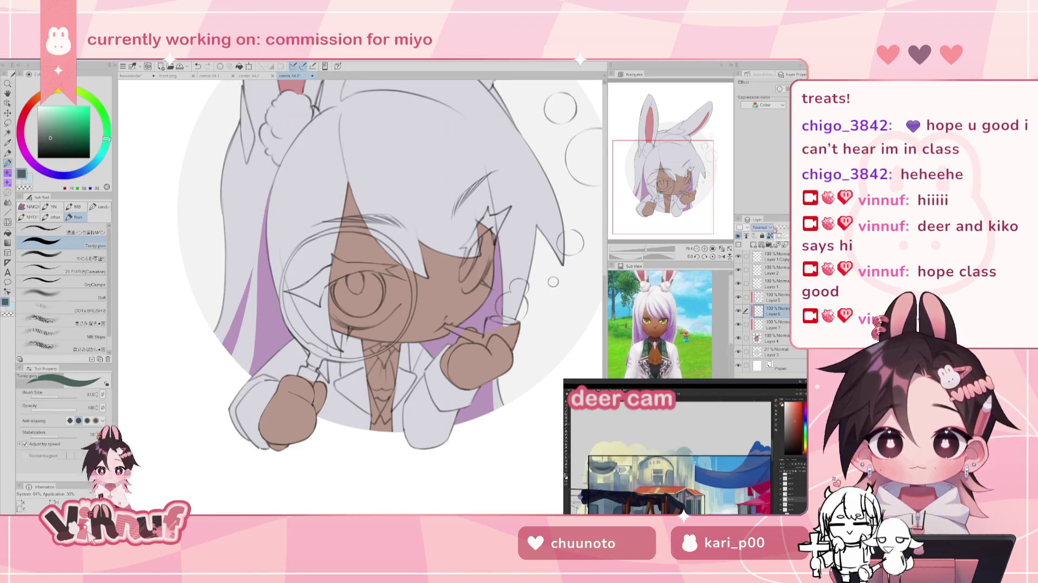
Step: Paint the left and right sides of the tie dark green
{"action": "left_click_drag", "start_coordinate": [348, 334], "coordinate": [344, 377]}
{"action": "key", "text": "ctrl+z"}
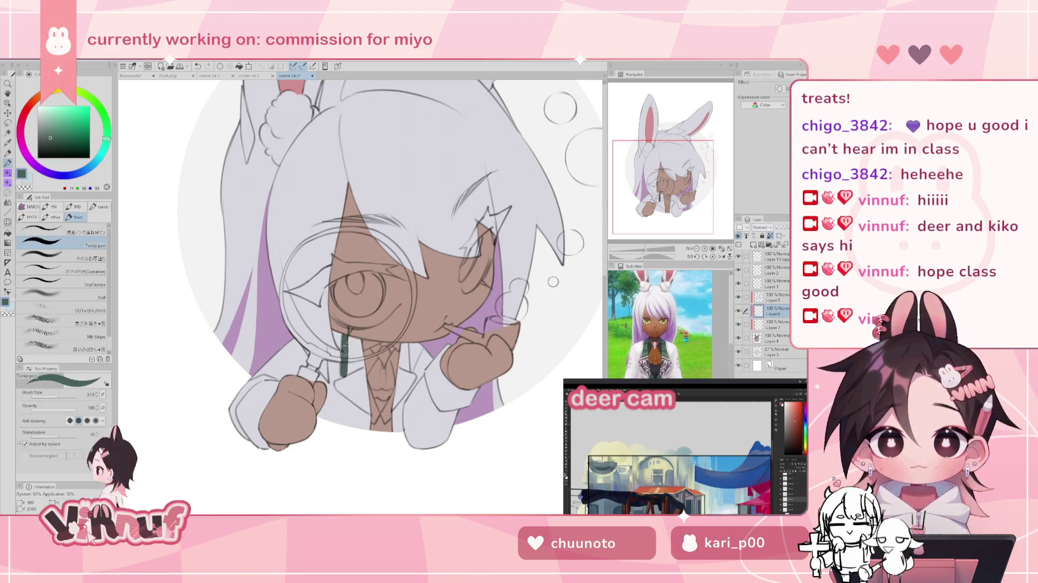
{"action": "key", "text": "ctrl+z"}
{"action": "left_click_drag", "start_coordinate": [348, 332], "coordinate": [343, 377]}
{"action": "key", "text": "ctrl+z"}
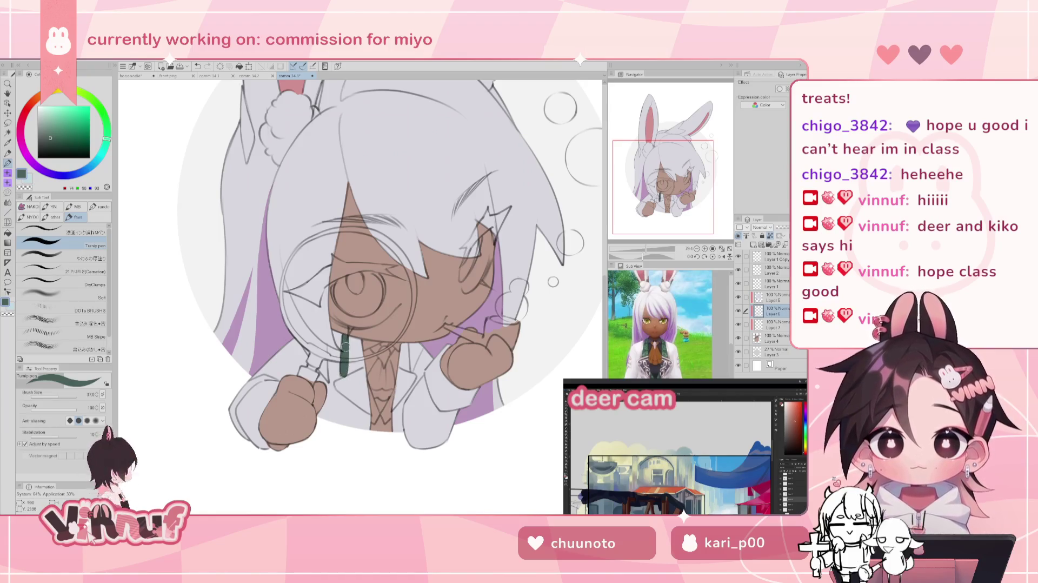
{"action": "left_click_drag", "start_coordinate": [350, 338], "coordinate": [357, 369]}
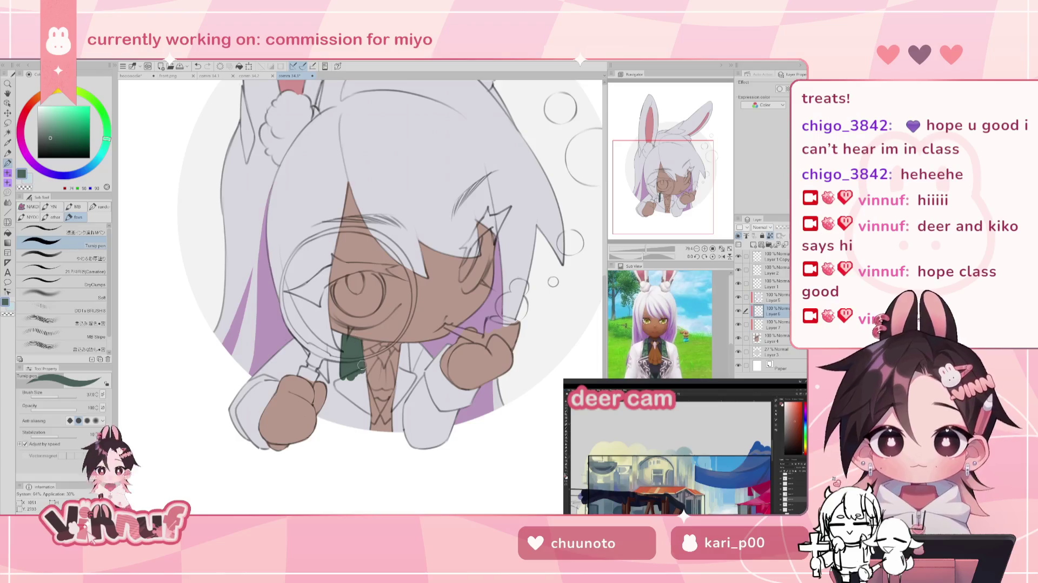
{"action": "left_click_drag", "start_coordinate": [405, 344], "coordinate": [407, 374]}
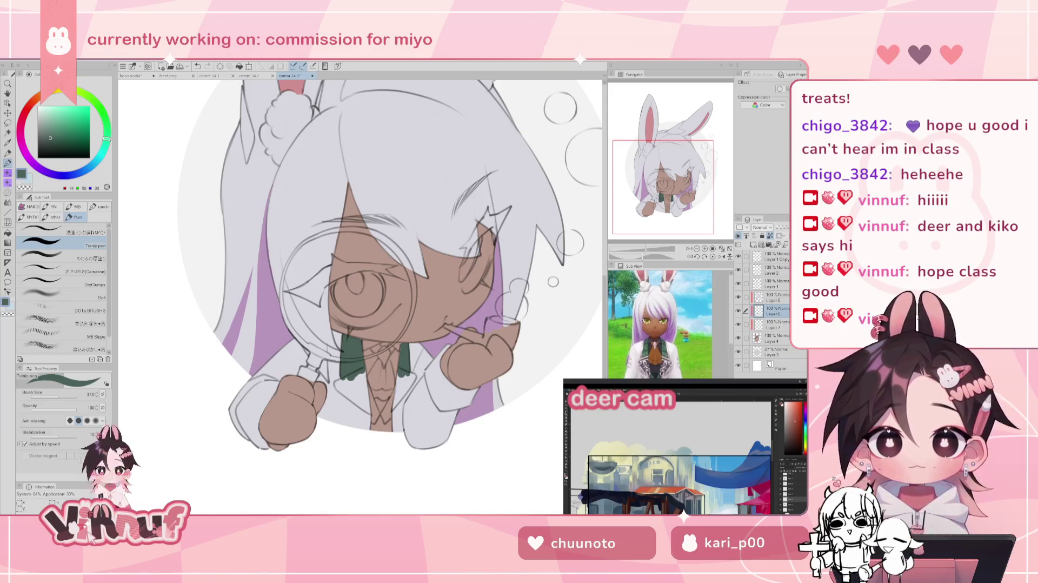
Step: Zoom in and touch up the shirt beside the tie in light lavender
{"action": "left_click_drag", "start_coordinate": [644, 250], "coordinate": [652, 250]}
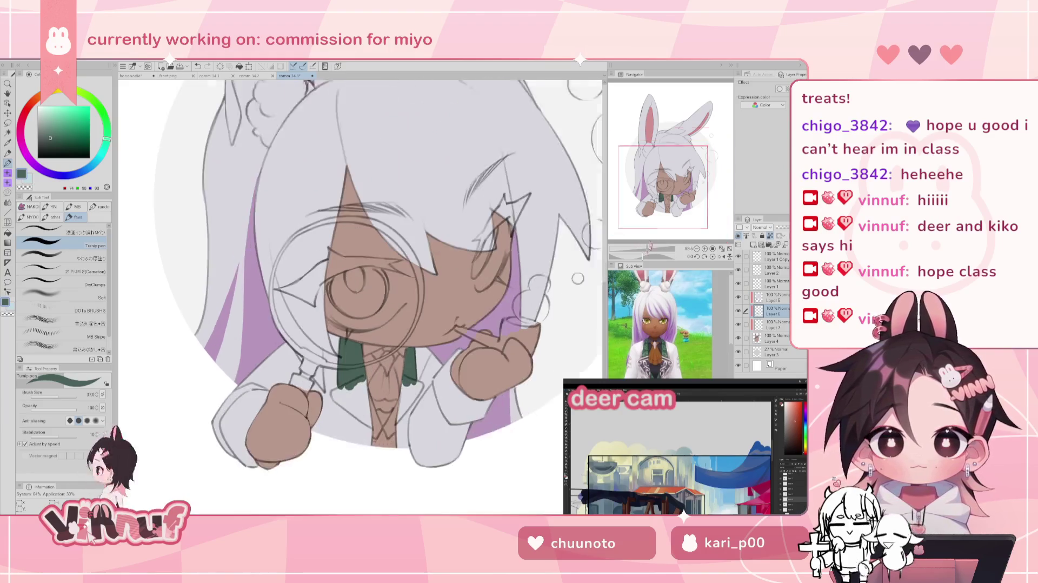
{"action": "left_click", "coordinate": [379, 355], "text": "alt"}
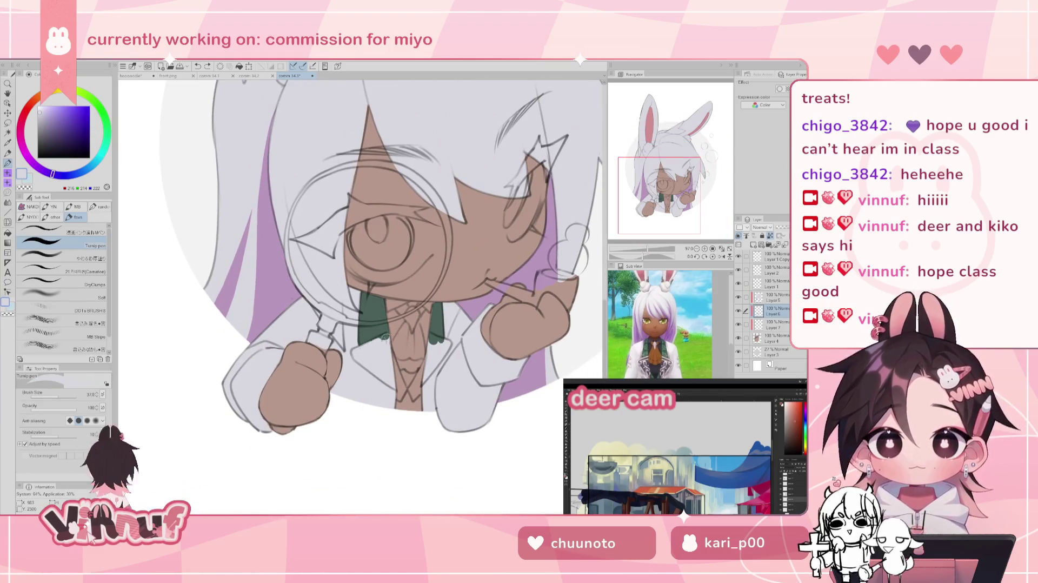
{"action": "left_click_drag", "start_coordinate": [380, 340], "coordinate": [391, 338]}
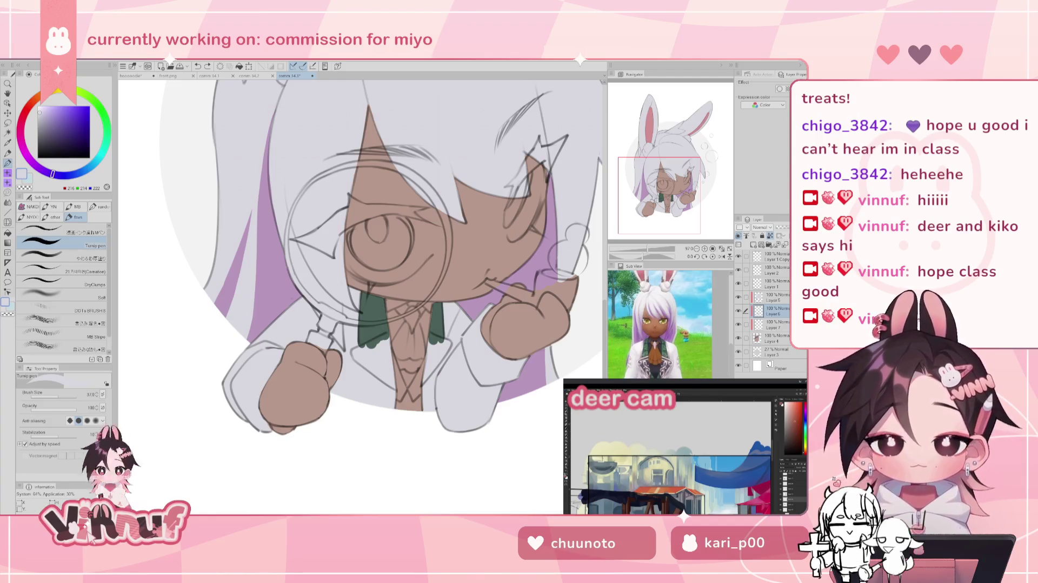
Step: Choose a dark grey-blue lapel colour, starting from the tie's sampled green
{"action": "left_click_drag", "start_coordinate": [662, 186], "coordinate": [664, 184]}
{"action": "left_click", "coordinate": [355, 316], "text": "alt"}
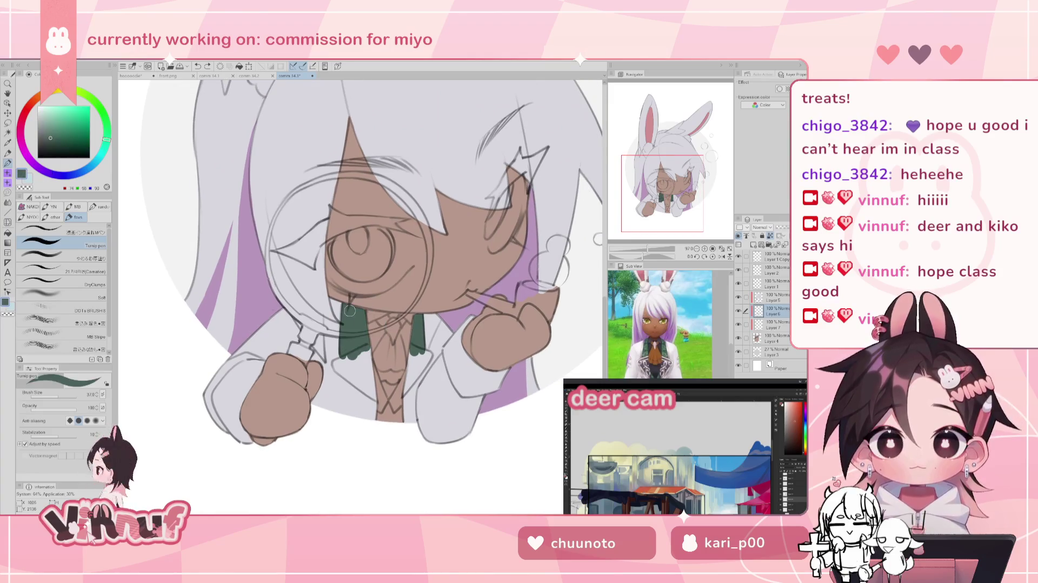
{"action": "left_click_drag", "start_coordinate": [106, 139], "coordinate": [94, 163]}
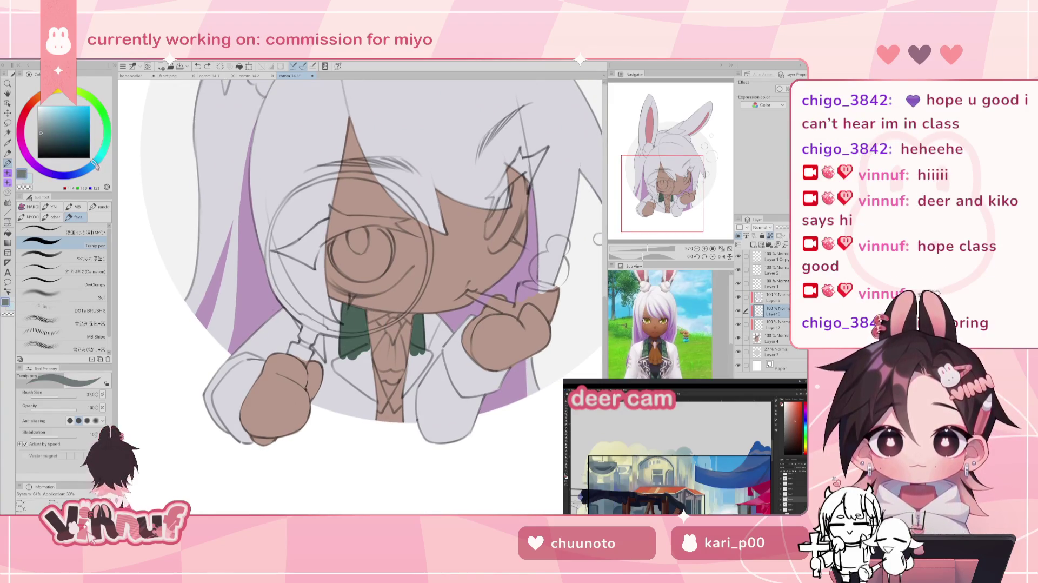
{"action": "left_click", "coordinate": [46, 130]}
{"action": "left_click", "coordinate": [44, 133]}
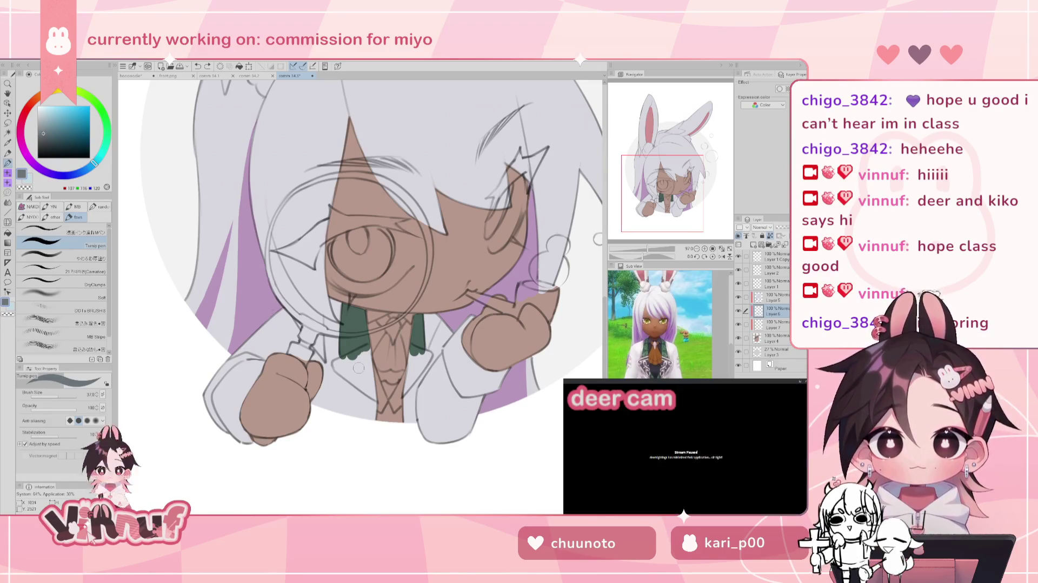
{"action": "left_click", "coordinate": [79, 171]}
Step: Paint the dark grey-blue lapel along the tie's lower left, redoing strokes until it fits
{"action": "left_click_drag", "start_coordinate": [342, 367], "coordinate": [365, 350]}
{"action": "left_click", "coordinate": [43, 135]}
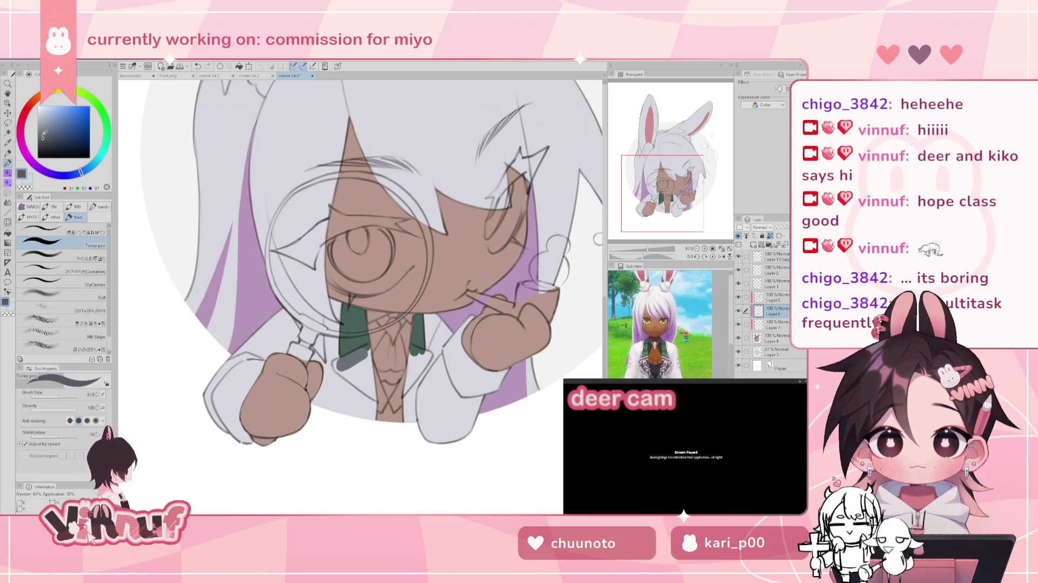
{"action": "key", "text": "ctrl+z"}
{"action": "mouse_move", "coordinate": [344, 367]}
{"action": "left_mouse_down"}
{"action": "mouse_move", "coordinate": [367, 348]}
{"action": "mouse_move", "coordinate": [358, 356]}
{"action": "left_mouse_up"}
{"action": "key", "text": "ctrl+z"}
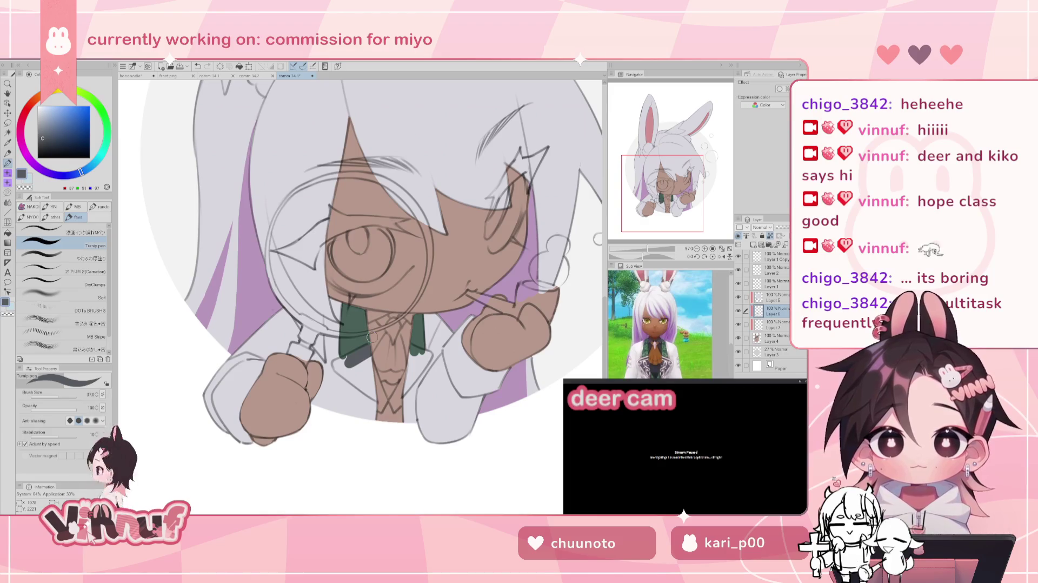
{"action": "key", "text": "ctrl+z"}
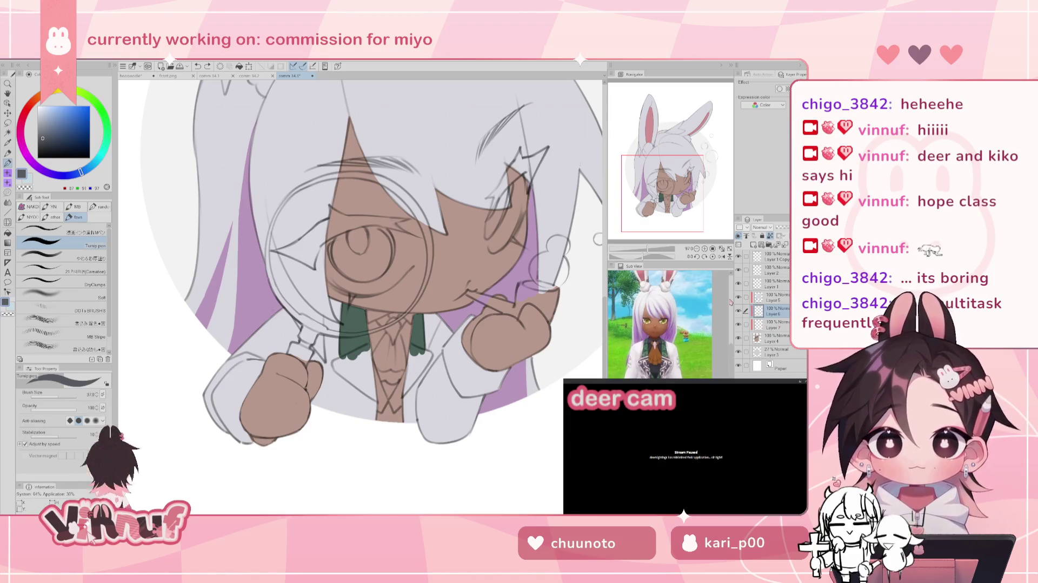
{"action": "mouse_move", "coordinate": [370, 346]}
{"action": "left_mouse_down"}
{"action": "mouse_move", "coordinate": [334, 367]}
{"action": "mouse_move", "coordinate": [382, 400]}
{"action": "mouse_move", "coordinate": [366, 364]}
{"action": "left_mouse_up"}
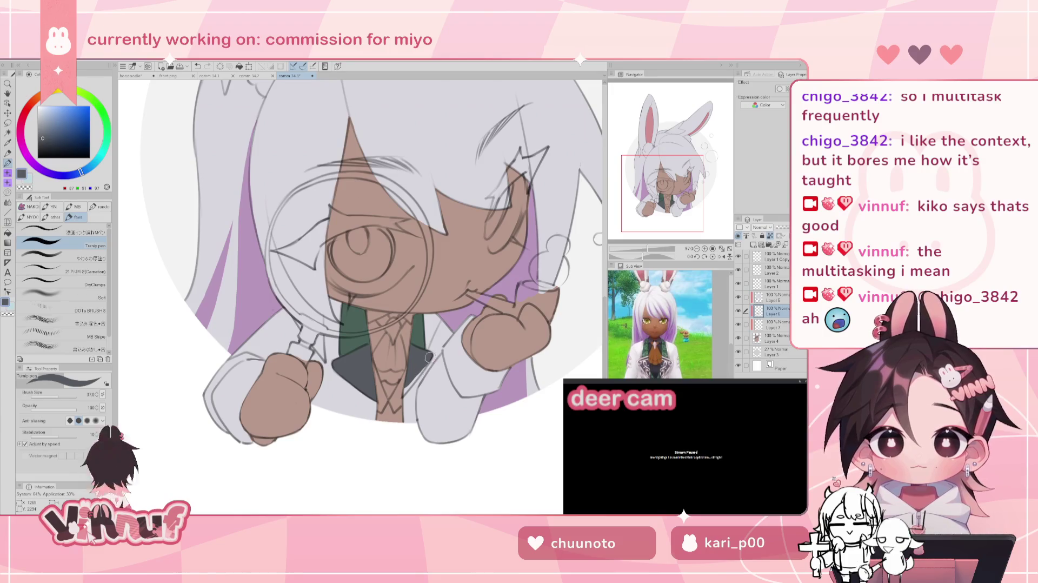
Step: Fill the second lapel dark grey on a mirrored canvas, then re-sample the tie green
{"action": "key", "text": "h"}
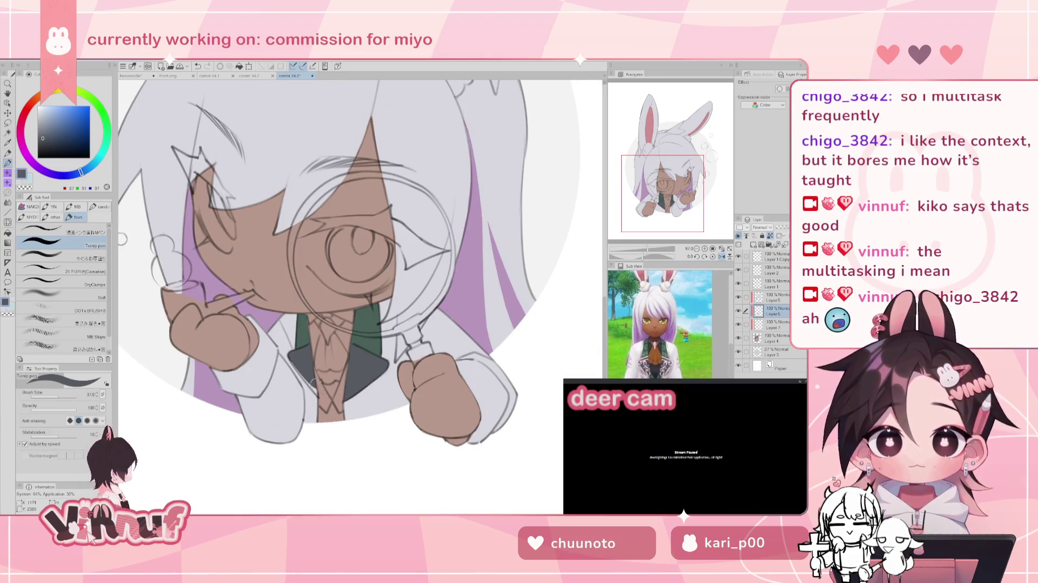
{"action": "left_click_drag", "start_coordinate": [292, 355], "coordinate": [312, 382]}
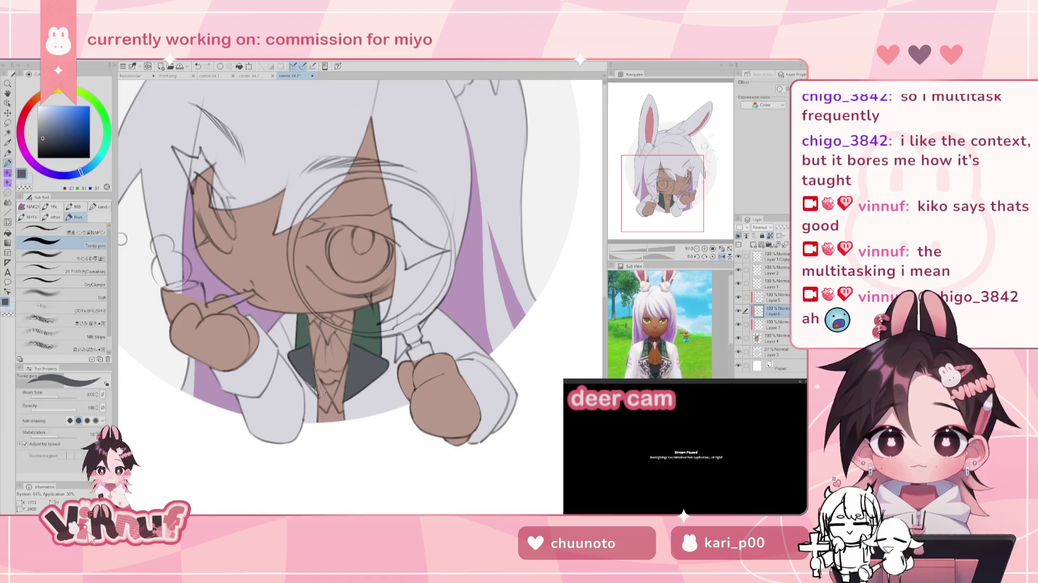
{"action": "key", "text": "ctrl+z"}
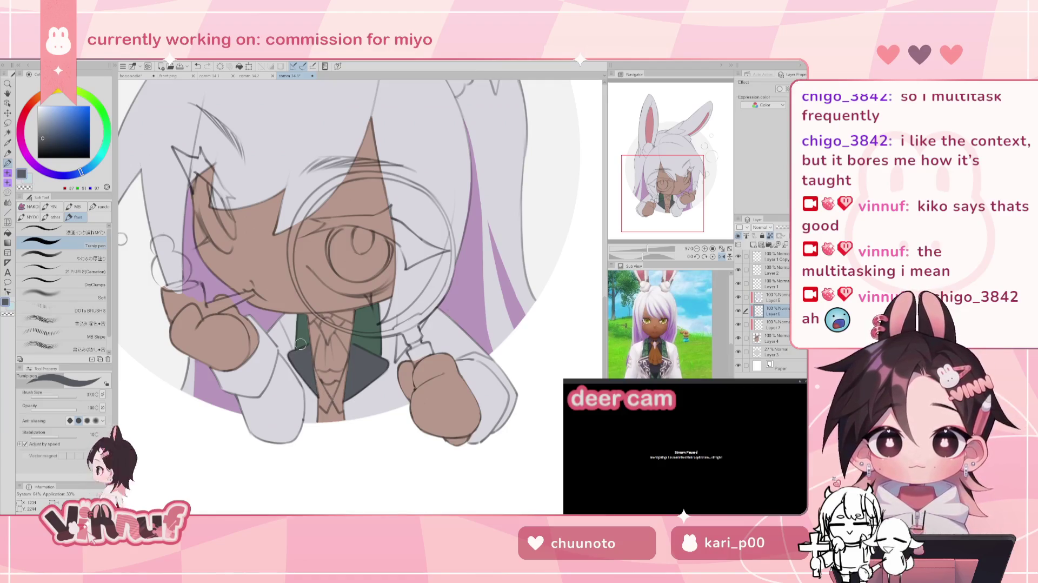
{"action": "key", "text": "h"}
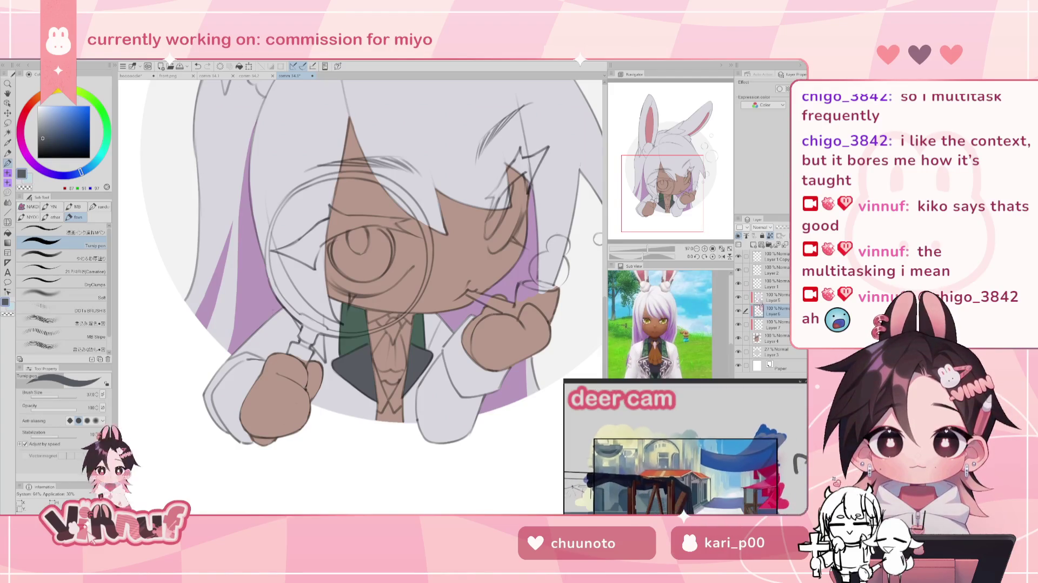
{"action": "left_click", "coordinate": [352, 337], "text": "alt"}
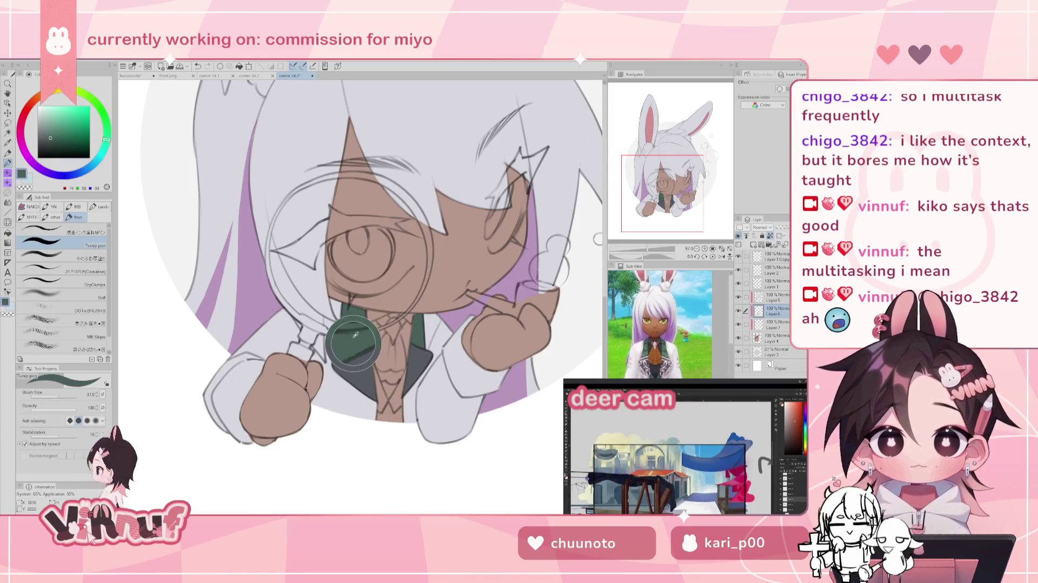
{"action": "left_click", "coordinate": [55, 131]}
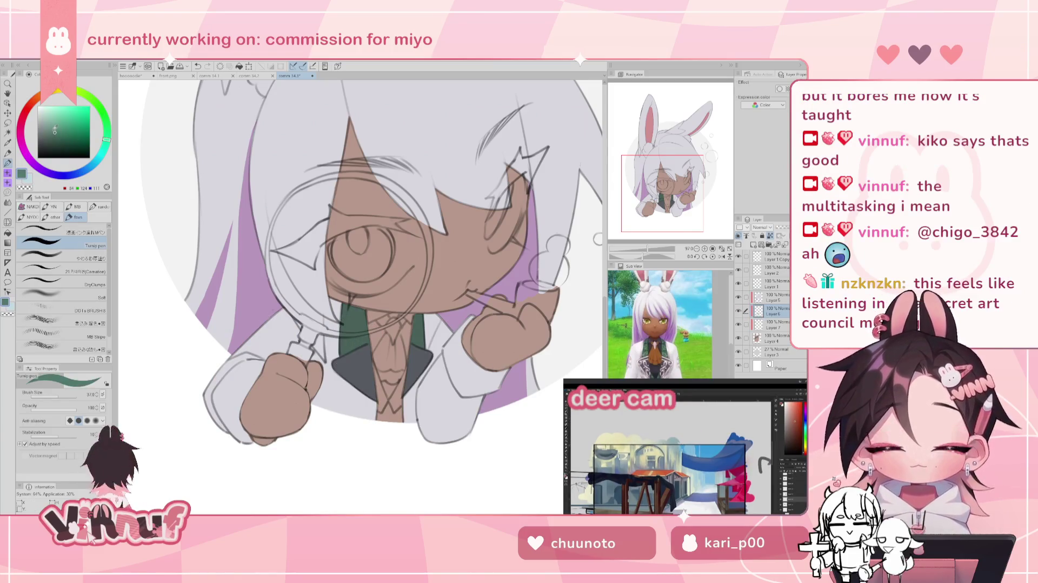
{"action": "key", "text": "g"}
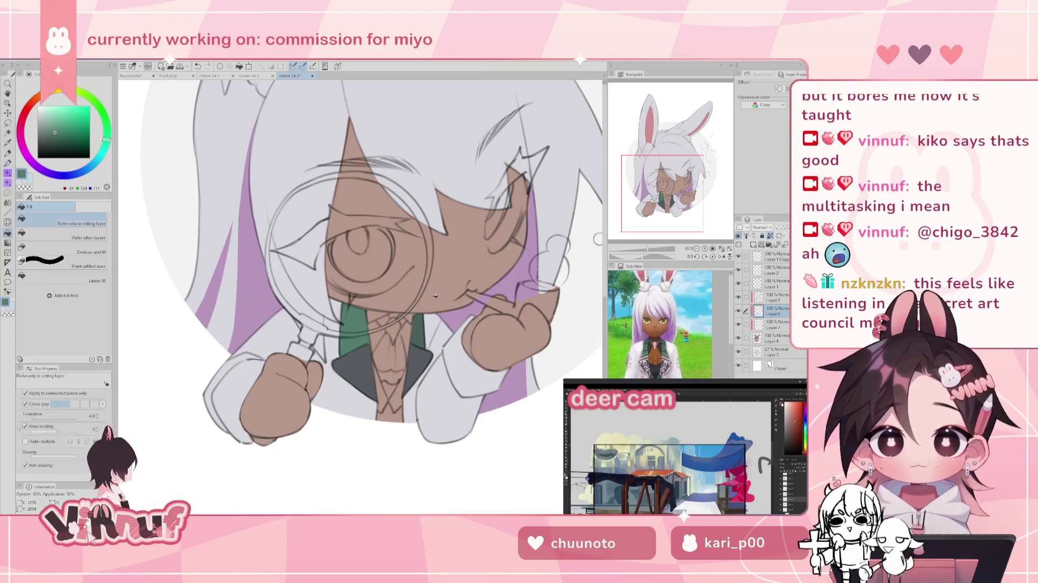
{"action": "left_click", "coordinate": [54, 134]}
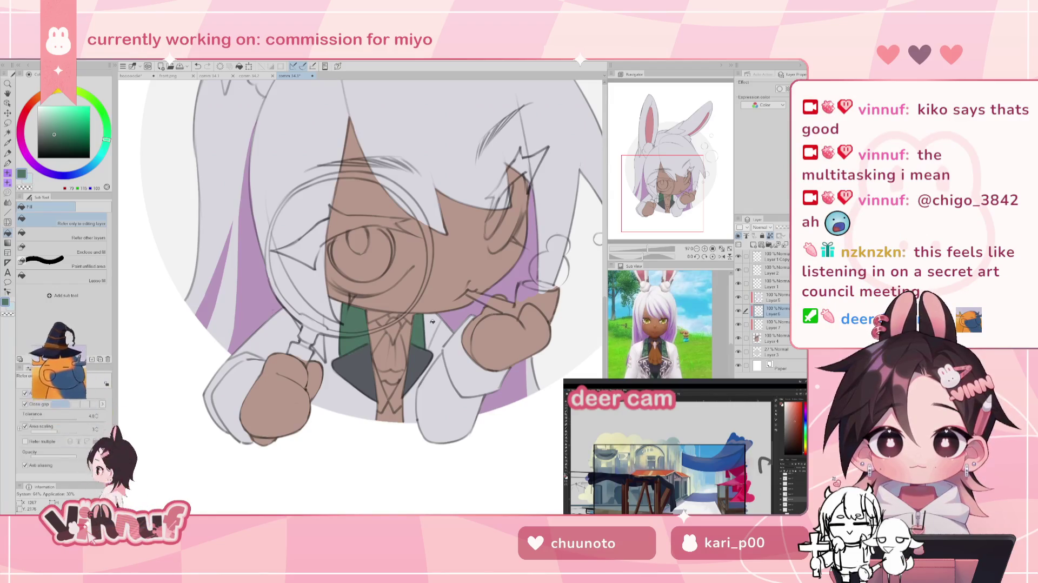
{"action": "key", "text": "p"}
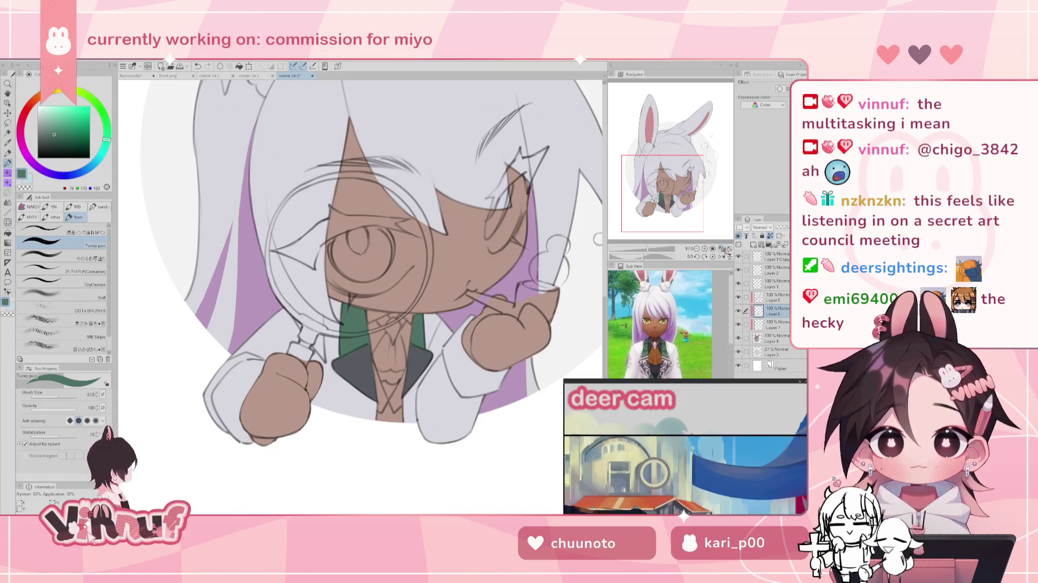
{"action": "left_click", "coordinate": [357, 355], "text": "alt"}
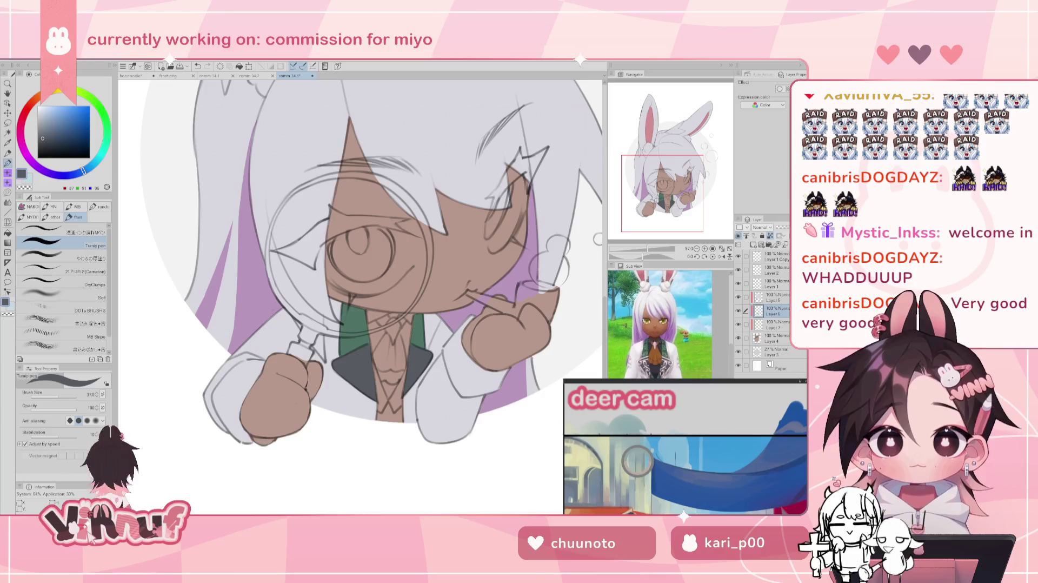
{"action": "left_click", "coordinate": [738, 311]}
Step: Paint the left sleeve cuff in the tie's green
{"action": "left_click", "coordinate": [738, 311]}
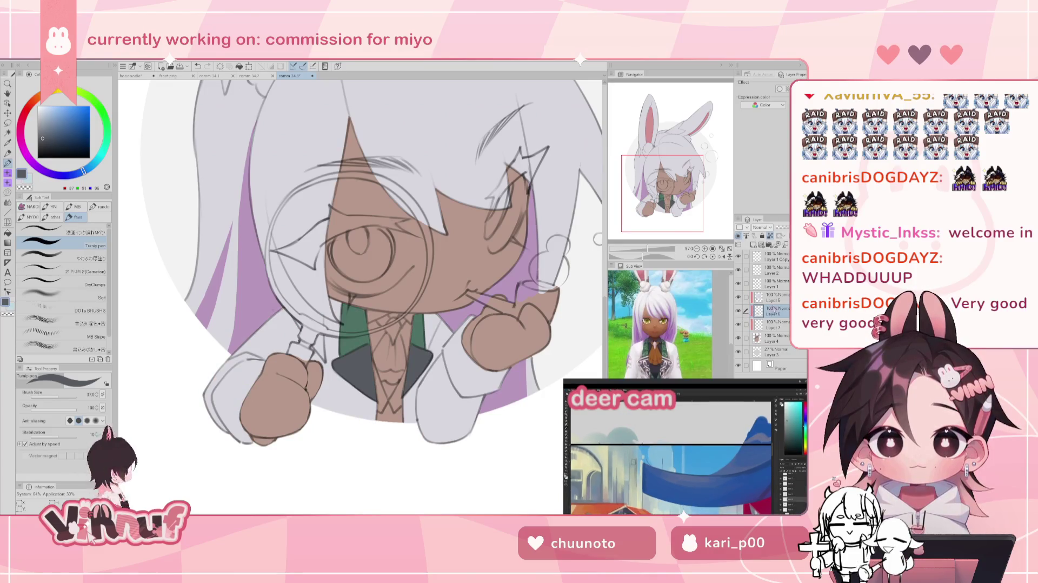
{"action": "left_click", "coordinate": [355, 309], "text": "alt"}
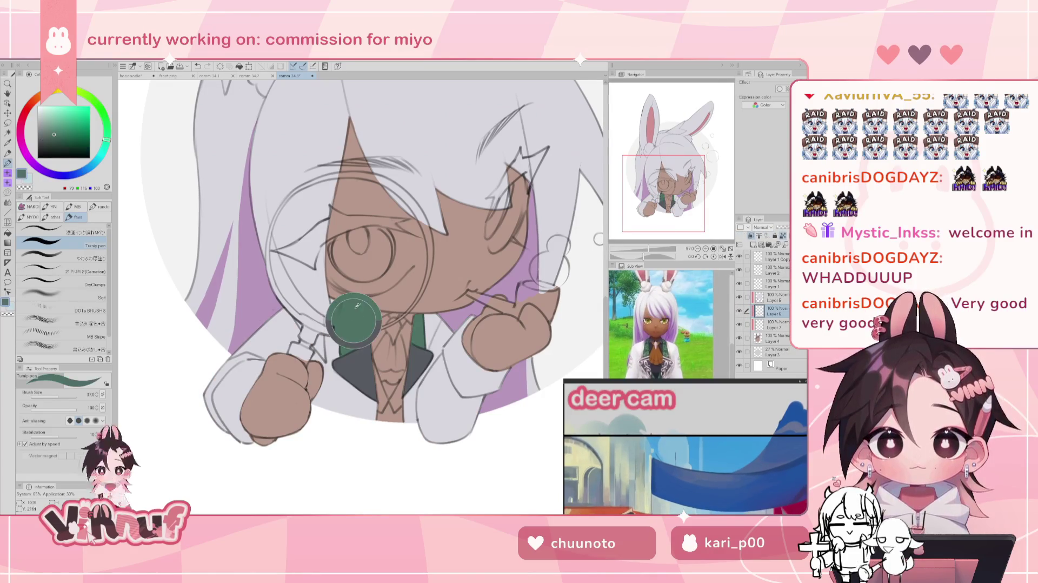
{"action": "mouse_move", "coordinate": [236, 384]}
{"action": "left_mouse_down"}
{"action": "mouse_move", "coordinate": [223, 388]}
{"action": "mouse_move", "coordinate": [243, 367]}
{"action": "mouse_move", "coordinate": [218, 398]}
{"action": "left_mouse_up"}
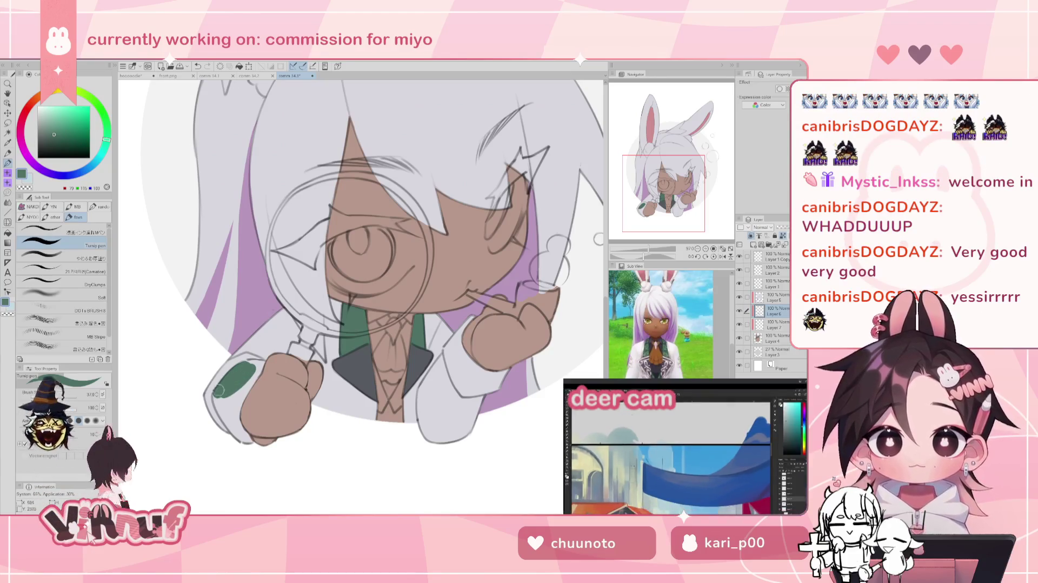
{"action": "mouse_move", "coordinate": [219, 398]}
{"action": "left_mouse_down"}
{"action": "mouse_move", "coordinate": [228, 378]}
{"action": "mouse_move", "coordinate": [217, 396]}
{"action": "left_mouse_up"}
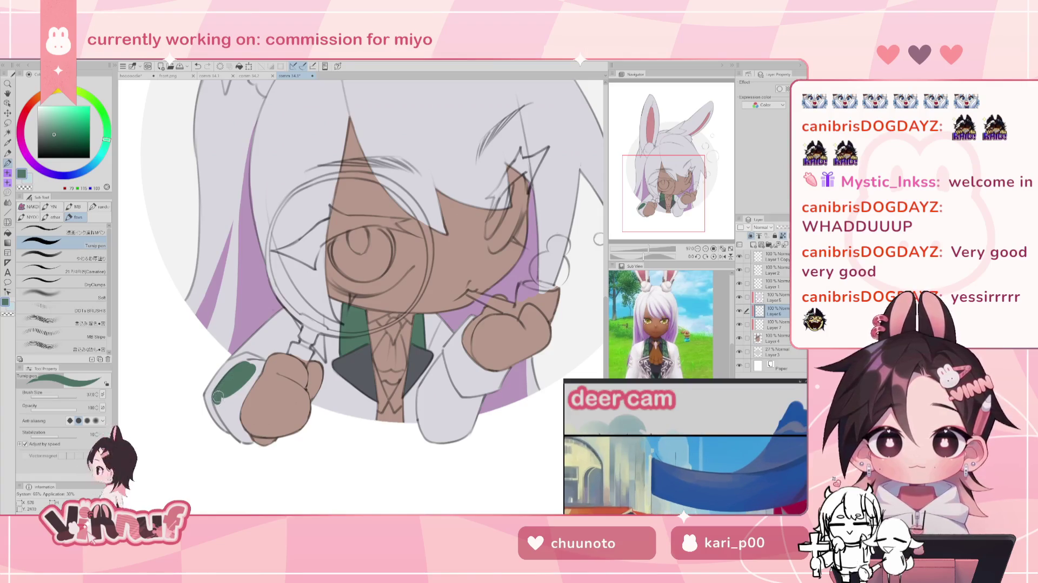
{"action": "left_click_drag", "start_coordinate": [217, 400], "coordinate": [229, 423]}
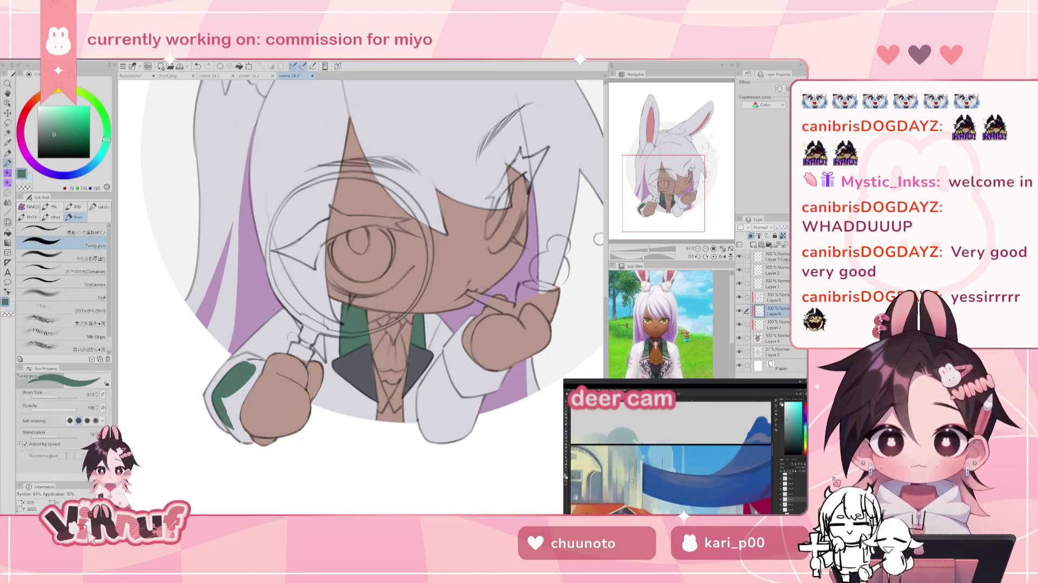
{"action": "left_click_drag", "start_coordinate": [236, 392], "coordinate": [244, 381]}
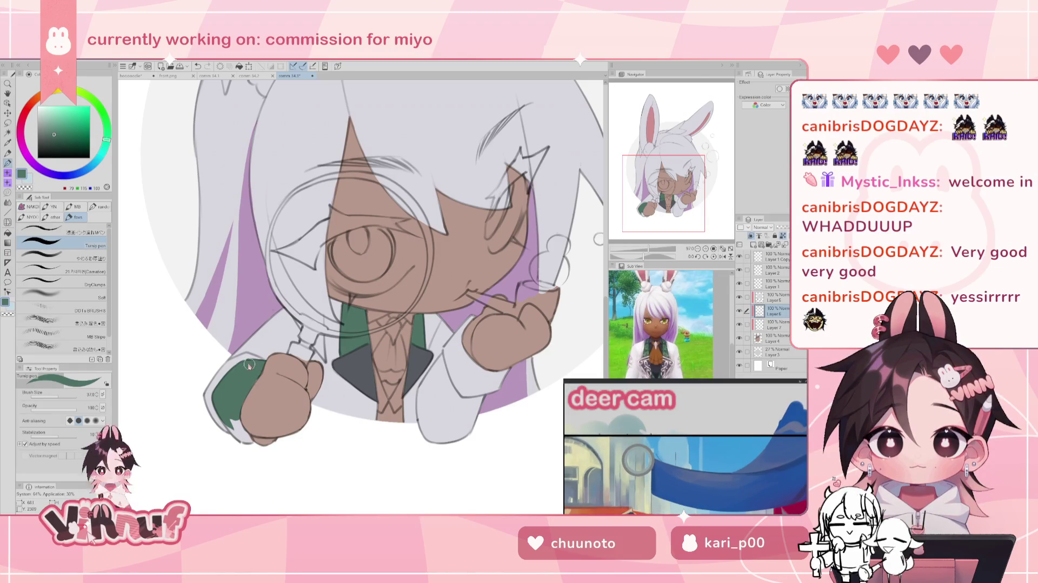
{"action": "left_click_drag", "start_coordinate": [241, 420], "coordinate": [240, 435]}
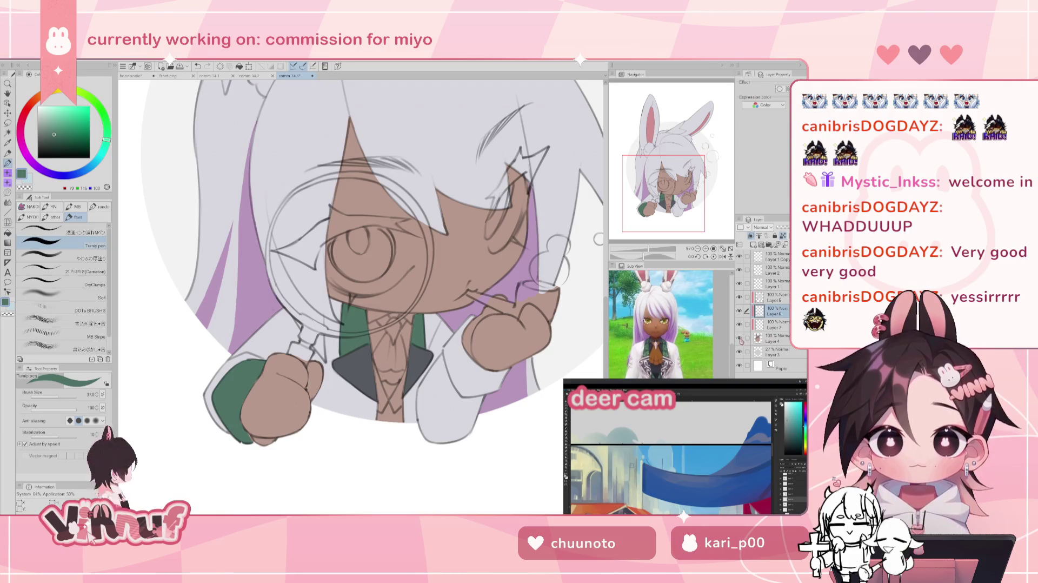
Step: Toggle Layer 6 visibility on and off to check the cuff coverage
{"action": "left_click", "coordinate": [243, 432], "text": "ctrl+shift"}
{"action": "key", "text": "e"}
{"action": "left_click", "coordinate": [739, 310]}
{"action": "left_click", "coordinate": [738, 311]}
{"action": "left_click", "coordinate": [773, 311]}
{"action": "left_click", "coordinate": [740, 311]}
{"action": "left_click", "coordinate": [738, 311]}
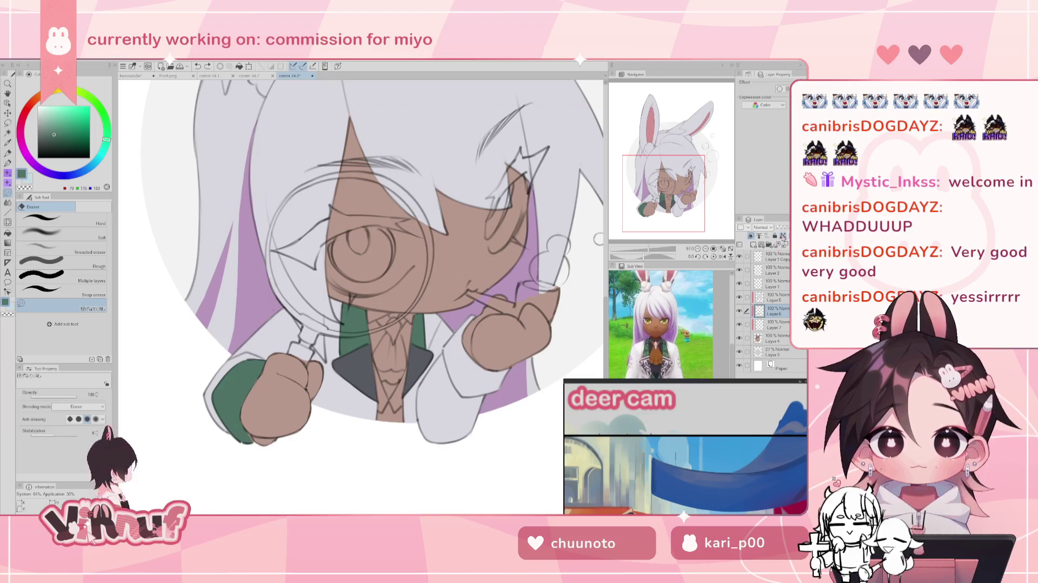
{"action": "key", "text": "p"}
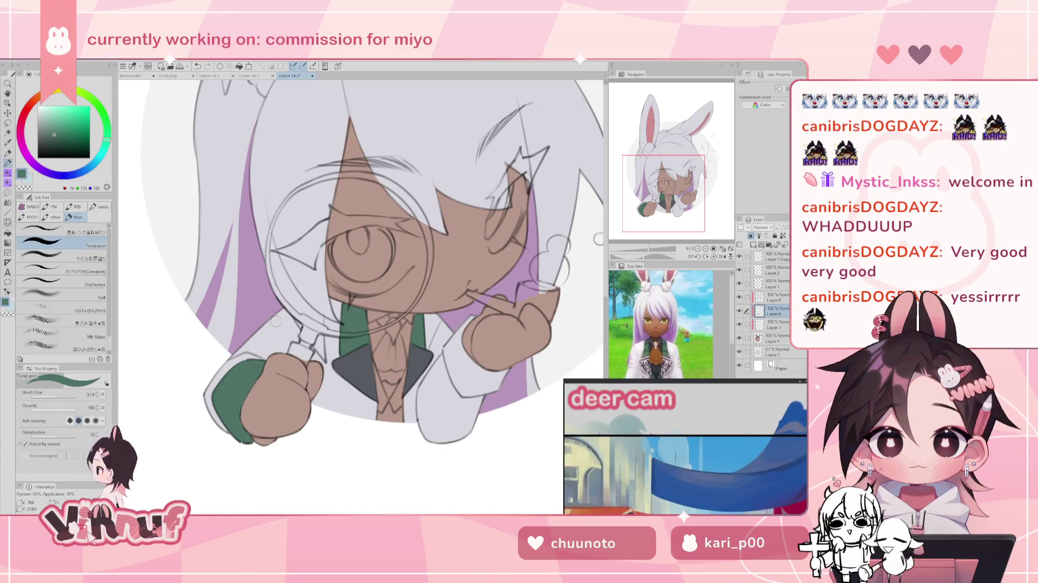
{"action": "left_click", "coordinate": [738, 311]}
{"action": "left_click", "coordinate": [739, 312]}
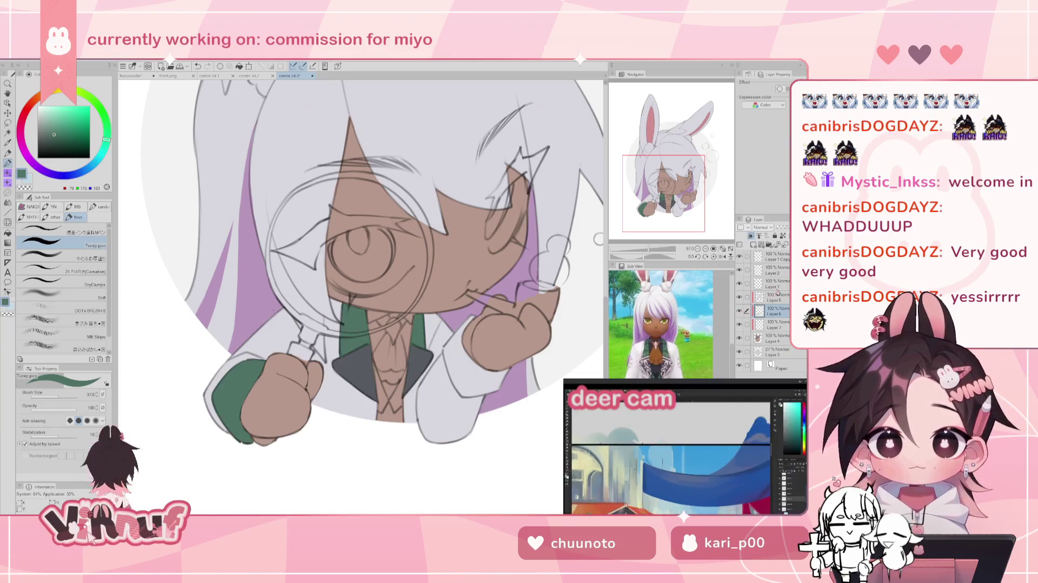
Step: Paint the right sleeve cuff in the same green
{"action": "left_click_drag", "start_coordinate": [462, 323], "coordinate": [453, 354]}
{"action": "key", "text": "ctrl+z"}
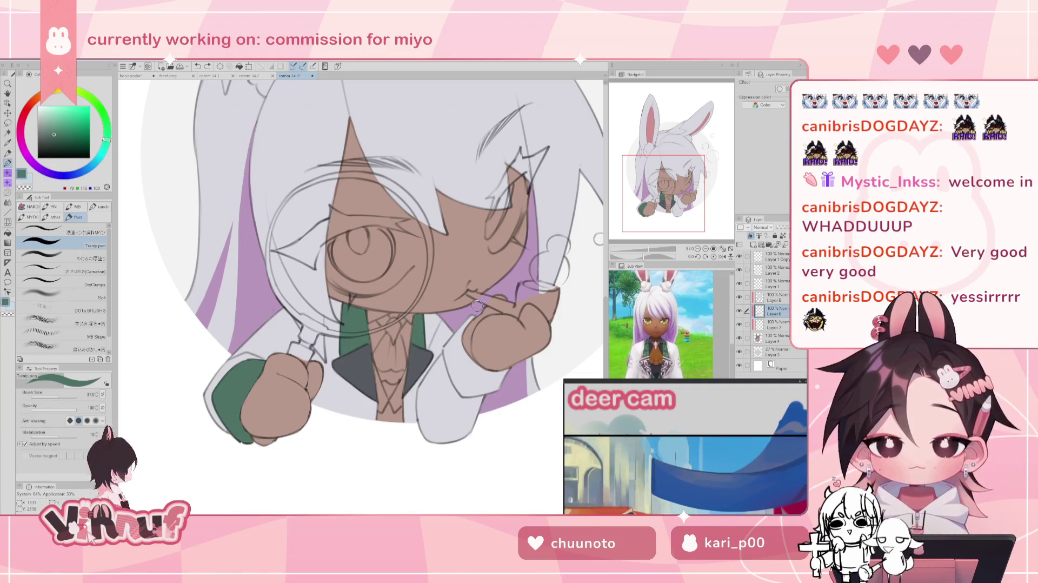
{"action": "left_click_drag", "start_coordinate": [468, 319], "coordinate": [454, 356]}
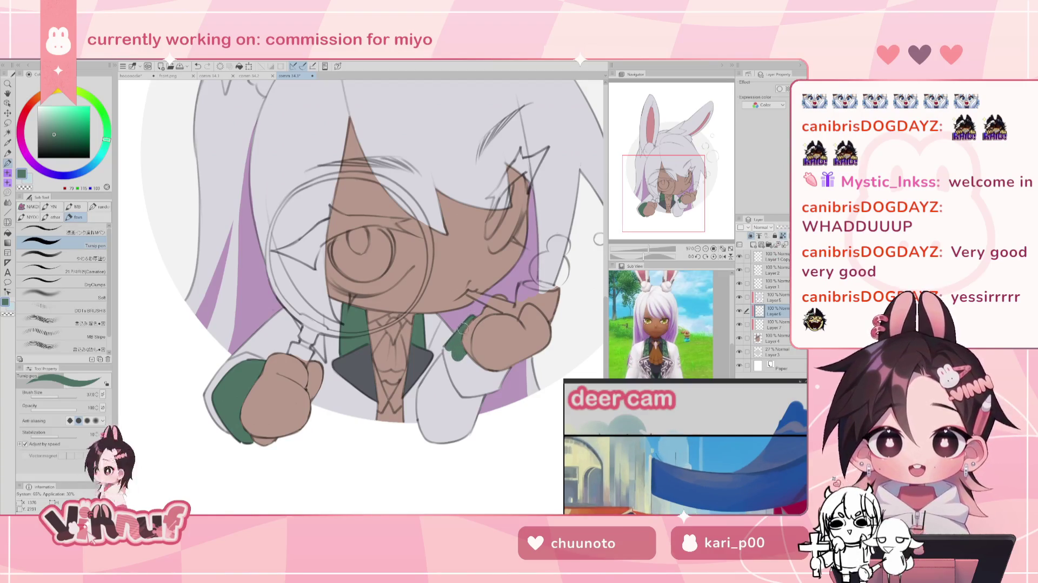
{"action": "mouse_move", "coordinate": [452, 346]}
{"action": "left_mouse_down"}
{"action": "mouse_move", "coordinate": [463, 327]}
{"action": "mouse_move", "coordinate": [448, 361]}
{"action": "mouse_move", "coordinate": [456, 381]}
{"action": "mouse_move", "coordinate": [485, 365]}
{"action": "mouse_move", "coordinate": [461, 390]}
{"action": "left_mouse_up"}
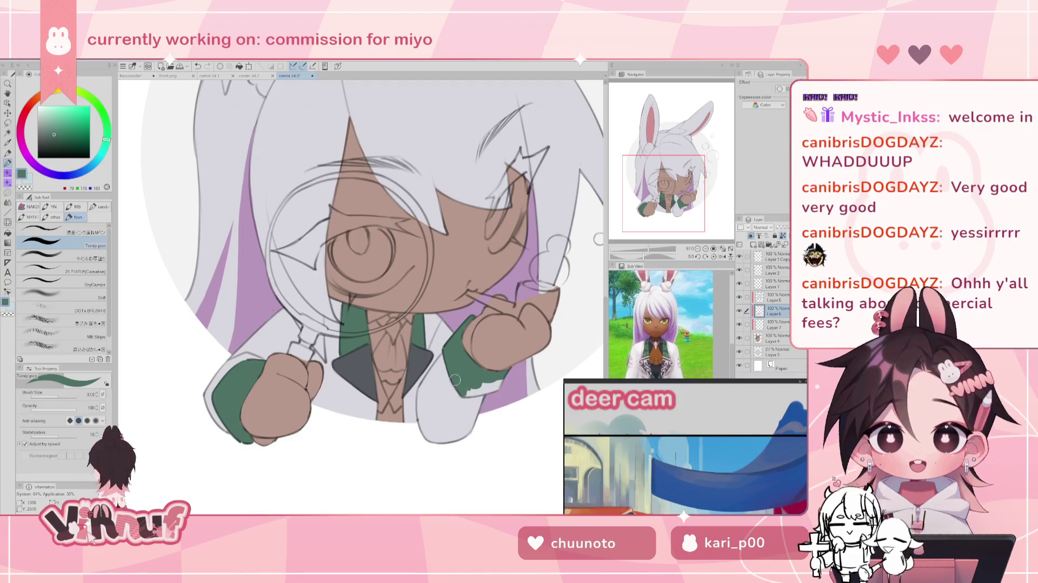
{"action": "left_click_drag", "start_coordinate": [464, 390], "coordinate": [468, 393]}
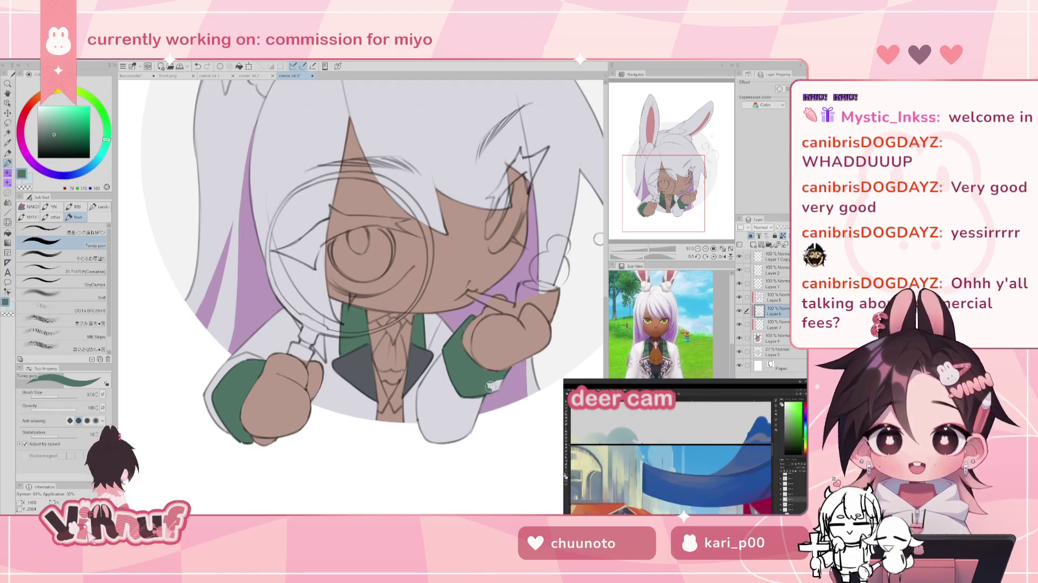
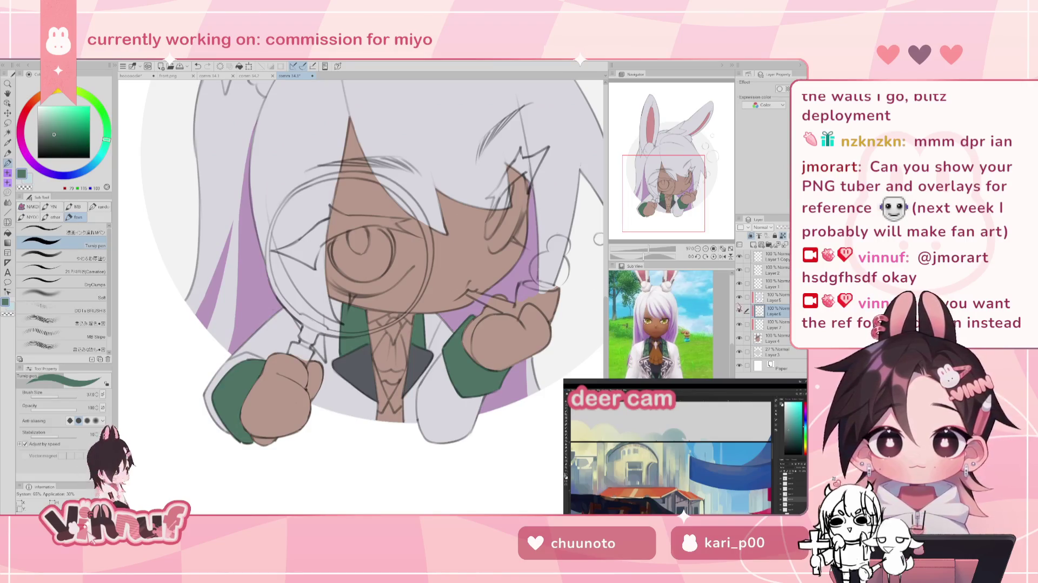
Step: Select Layer 7, then try and undo a test stroke near the collar
{"action": "left_click", "coordinate": [768, 326]}
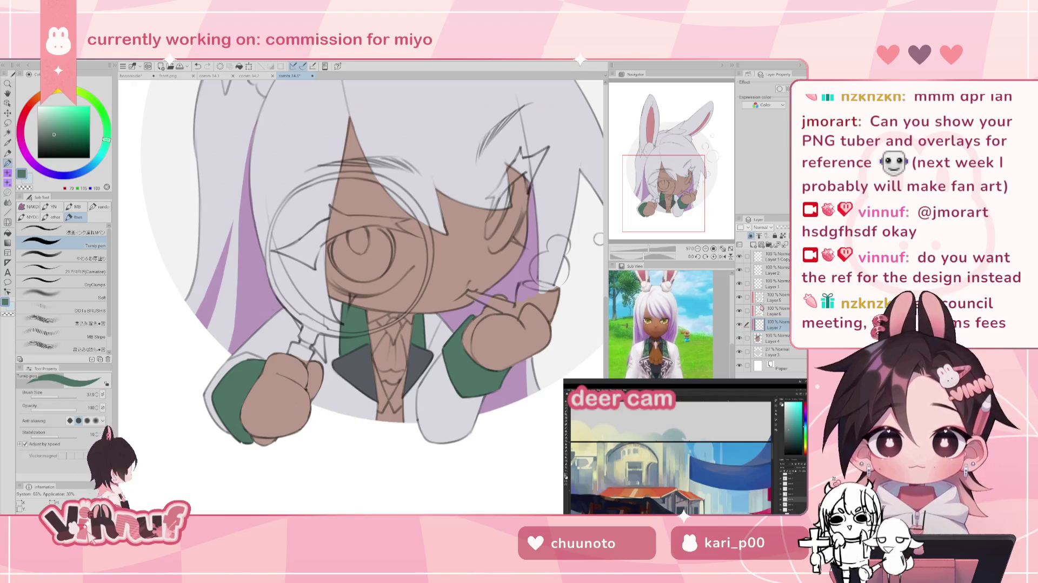
{"action": "left_click_drag", "start_coordinate": [367, 314], "coordinate": [372, 349]}
{"action": "key", "text": "ctrl+z"}
Step: Pick a dark green, shift its hue to dark navy blue, and hide Layer 6
{"action": "left_click", "coordinate": [47, 141]}
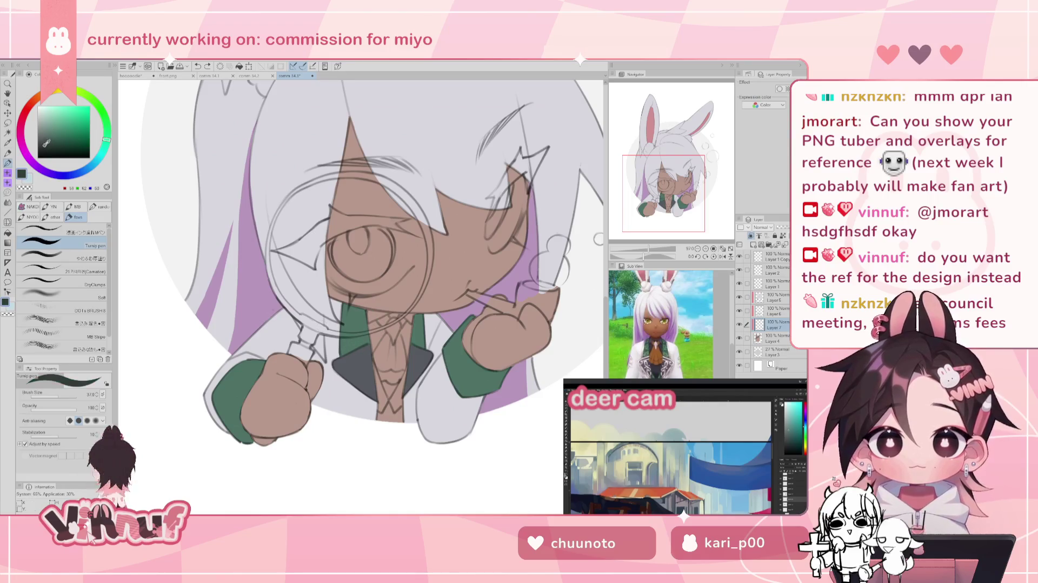
{"action": "left_click", "coordinate": [81, 172]}
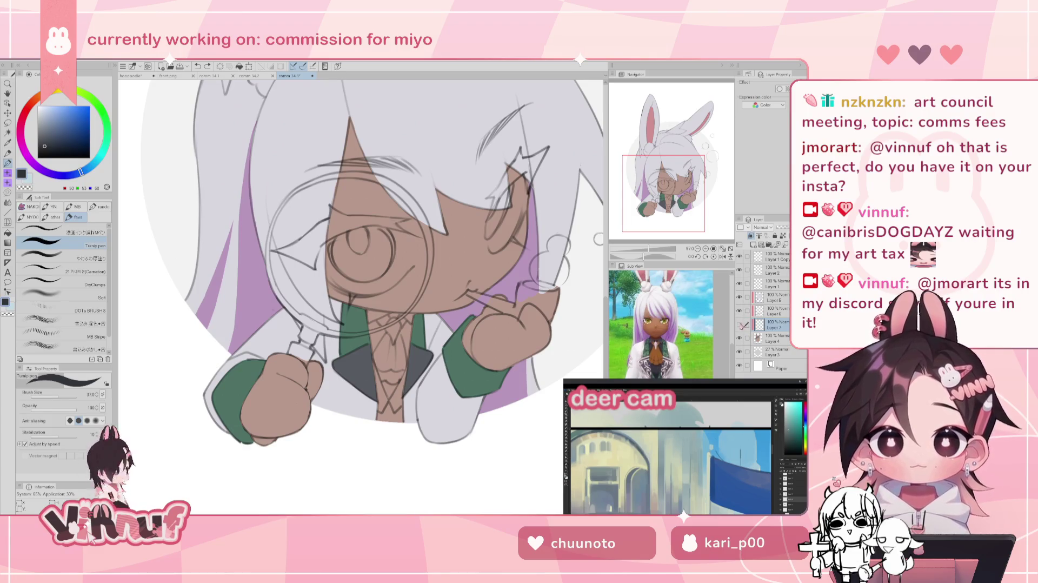
{"action": "left_click", "coordinate": [739, 311]}
Step: Show and select Layer 6, then sample the collar green and the lapel's dark grey
{"action": "left_click", "coordinate": [739, 311]}
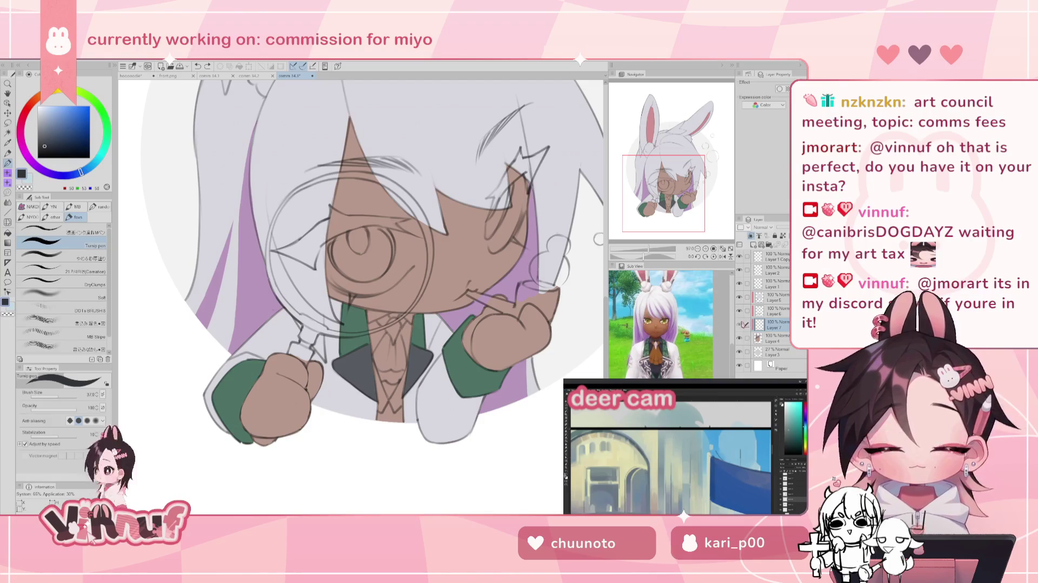
{"action": "left_click", "coordinate": [773, 310]}
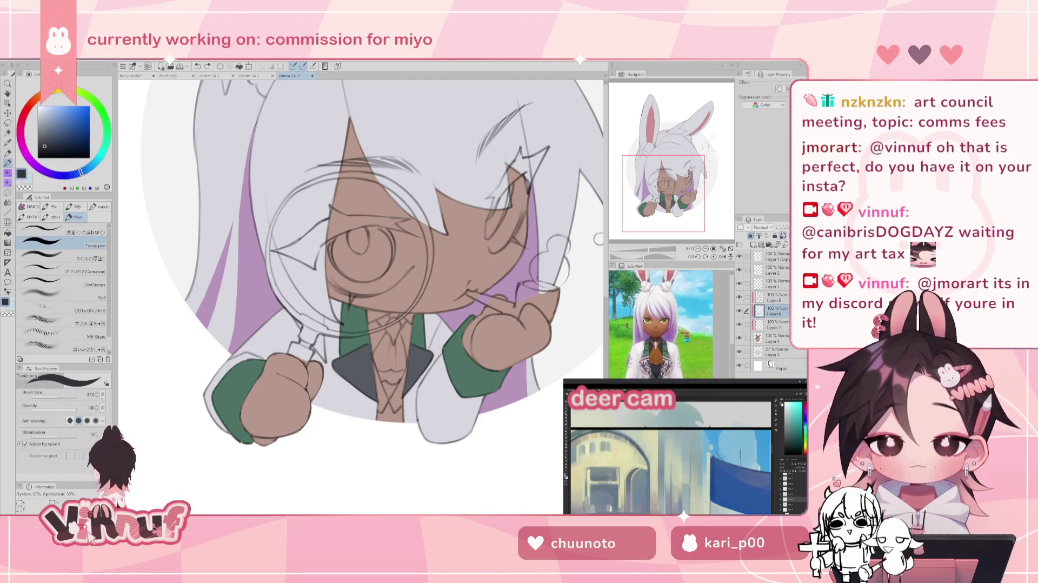
{"action": "left_click", "coordinate": [416, 323], "text": "alt"}
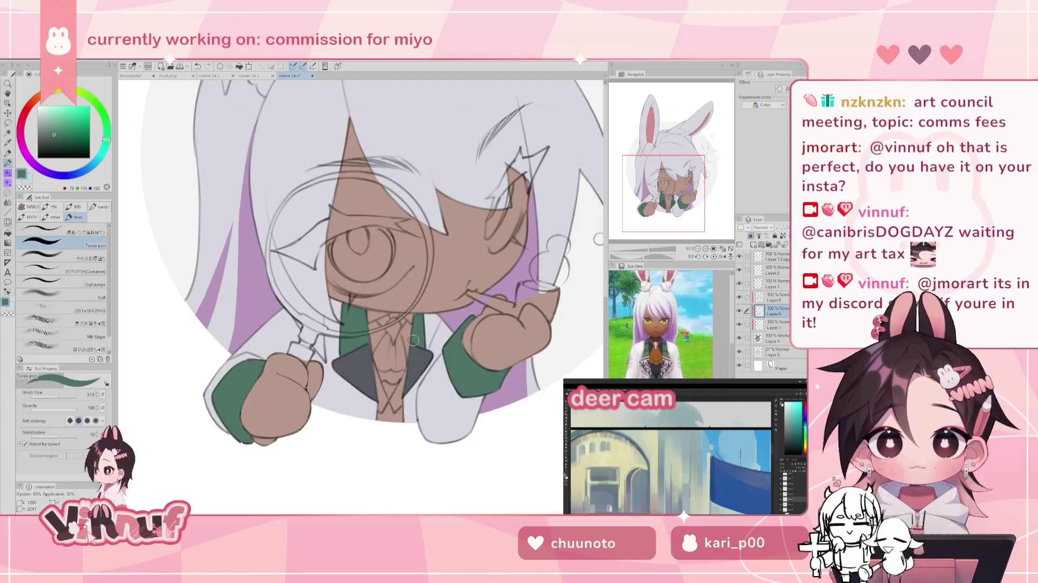
{"action": "left_click", "coordinate": [412, 361], "text": "alt"}
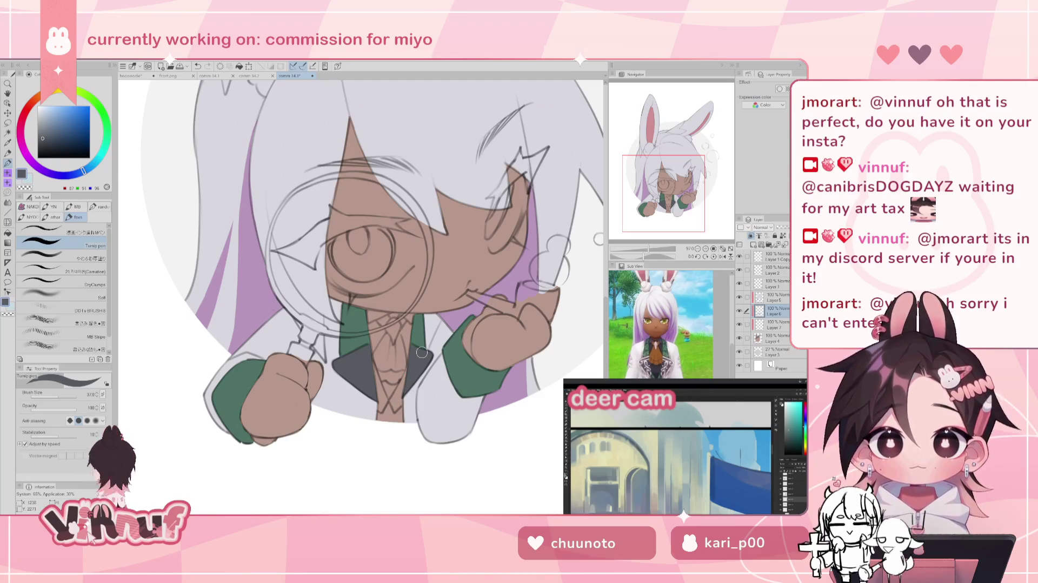
Step: On Layer 7, darken the grey and paint the shirt between the lapels
{"action": "left_click", "coordinate": [772, 324]}
{"action": "left_click_drag", "start_coordinate": [42, 139], "coordinate": [43, 145]}
{"action": "mouse_move", "coordinate": [373, 310]}
{"action": "left_mouse_down"}
{"action": "mouse_move", "coordinate": [381, 389]}
{"action": "mouse_move", "coordinate": [400, 422]}
{"action": "mouse_move", "coordinate": [408, 315]}
{"action": "left_mouse_up"}
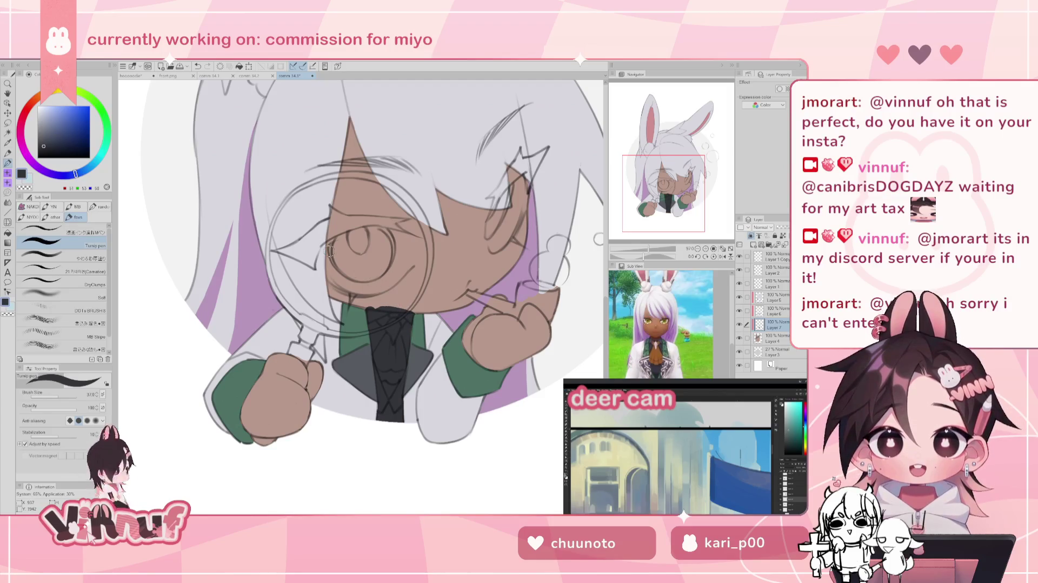
{"action": "key", "text": "e"}
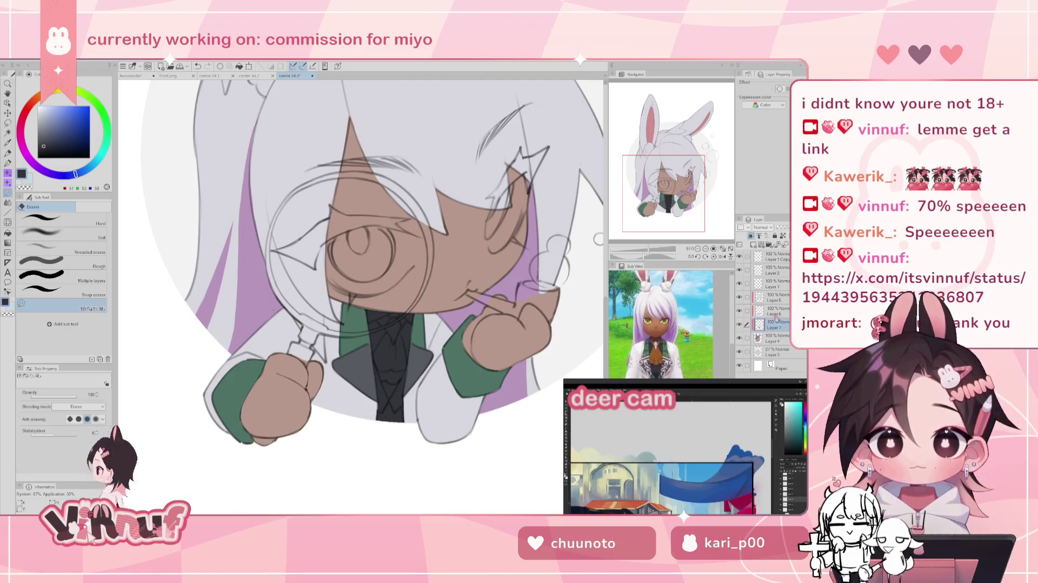
{"action": "left_click", "coordinate": [463, 344], "text": "alt"}
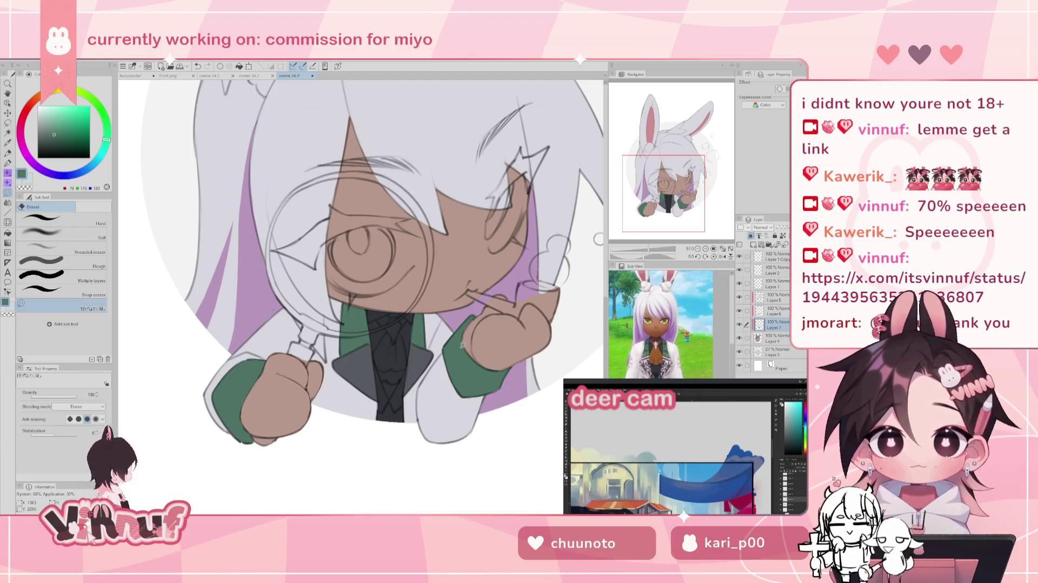
Step: Sample the collar's dark grey, shift it to blue-grey, and return to Layer 7 with the pen
{"action": "left_click", "coordinate": [360, 364], "text": "alt"}
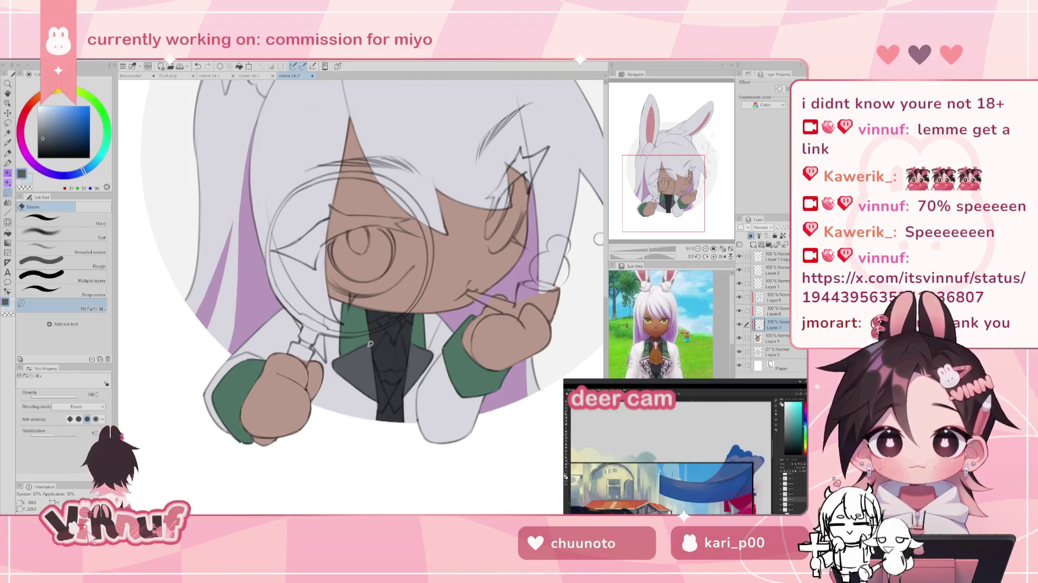
{"action": "left_click", "coordinate": [73, 174]}
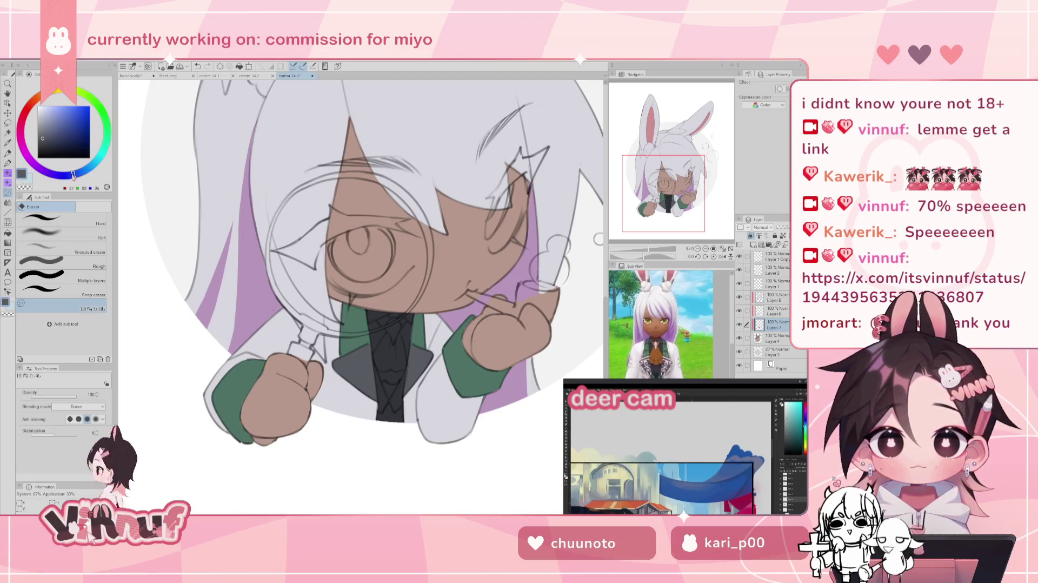
{"action": "left_click", "coordinate": [774, 312]}
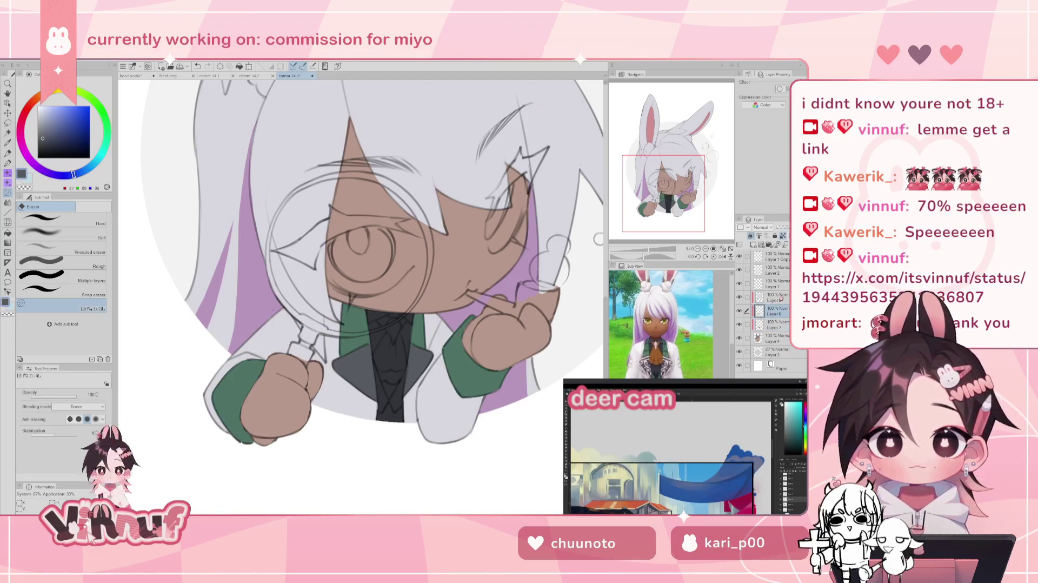
{"action": "key", "text": "g"}
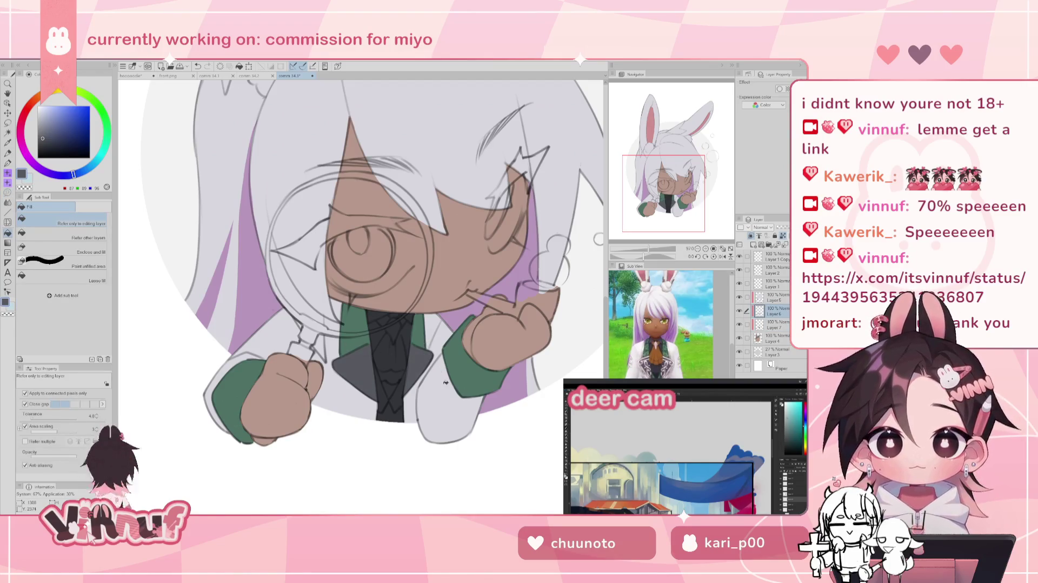
{"action": "left_click", "coordinate": [772, 323]}
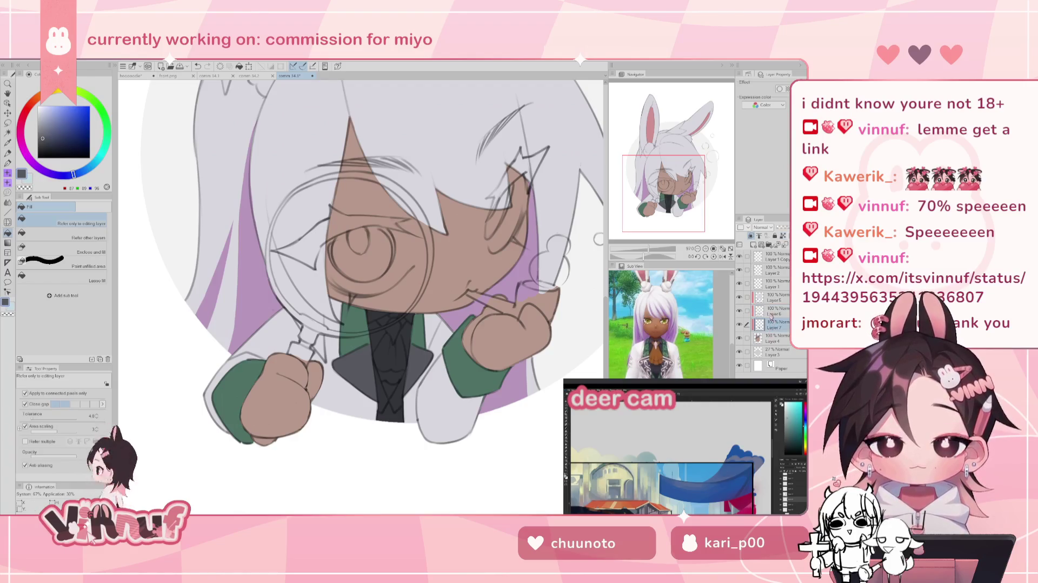
{"action": "key", "text": "p"}
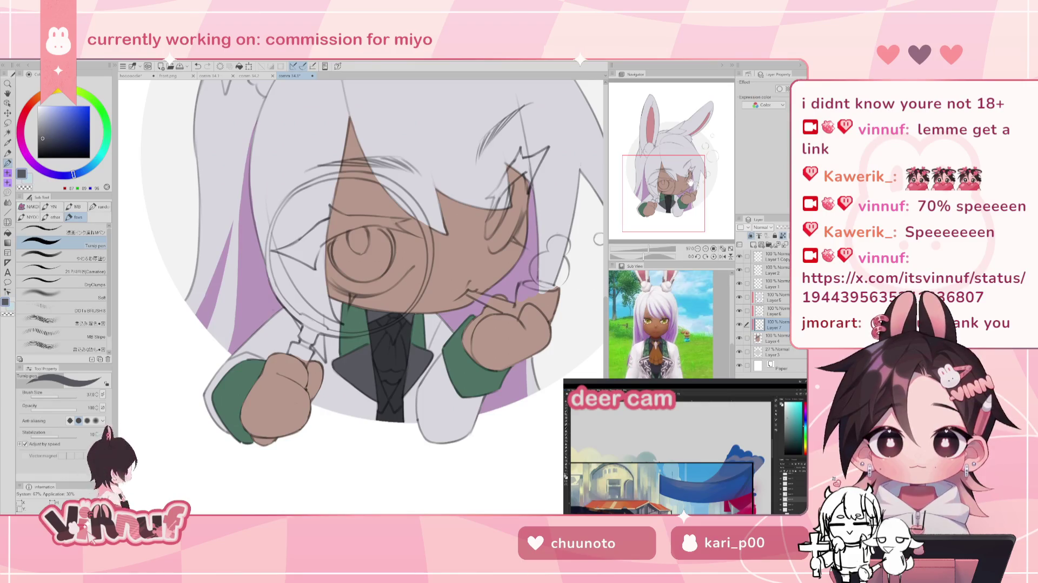
{"action": "left_click", "coordinate": [350, 342], "text": "alt"}
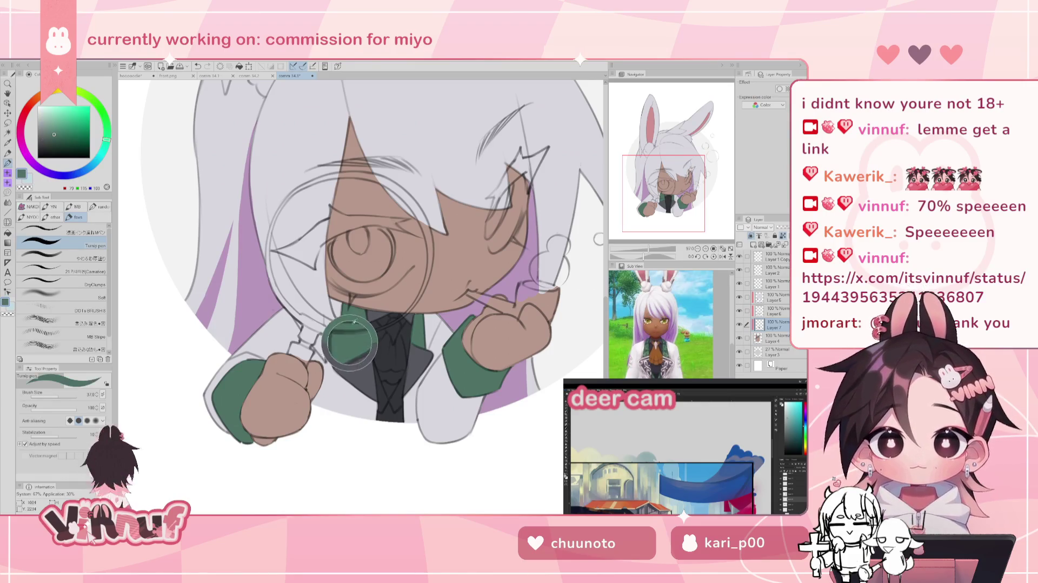
{"action": "mouse_move", "coordinate": [370, 359]}
{"action": "left_mouse_down"}
{"action": "mouse_move", "coordinate": [382, 416]}
{"action": "mouse_move", "coordinate": [413, 371]}
{"action": "left_mouse_up"}
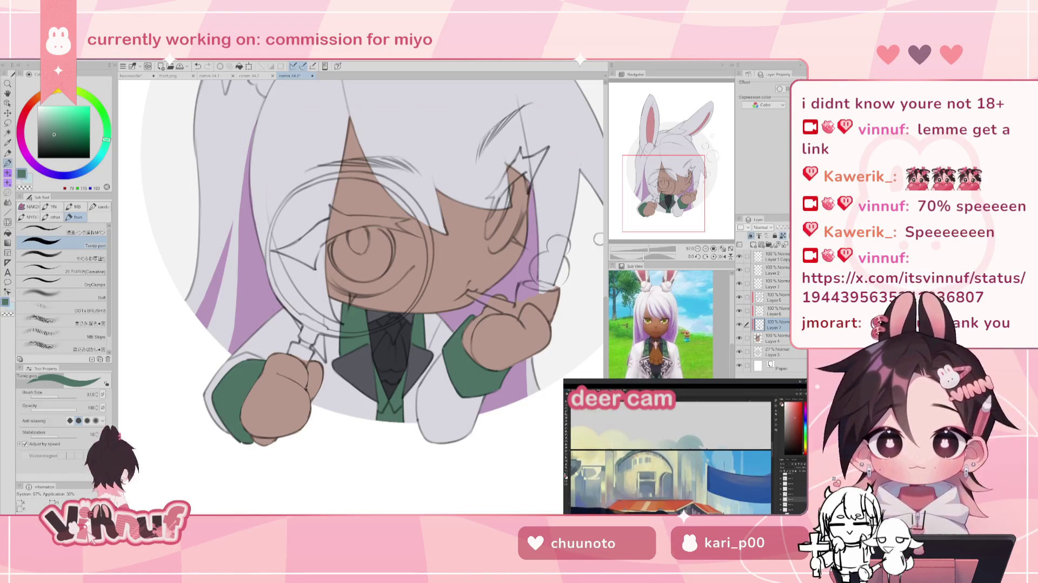
{"action": "left_click_drag", "start_coordinate": [678, 181], "coordinate": [674, 172]}
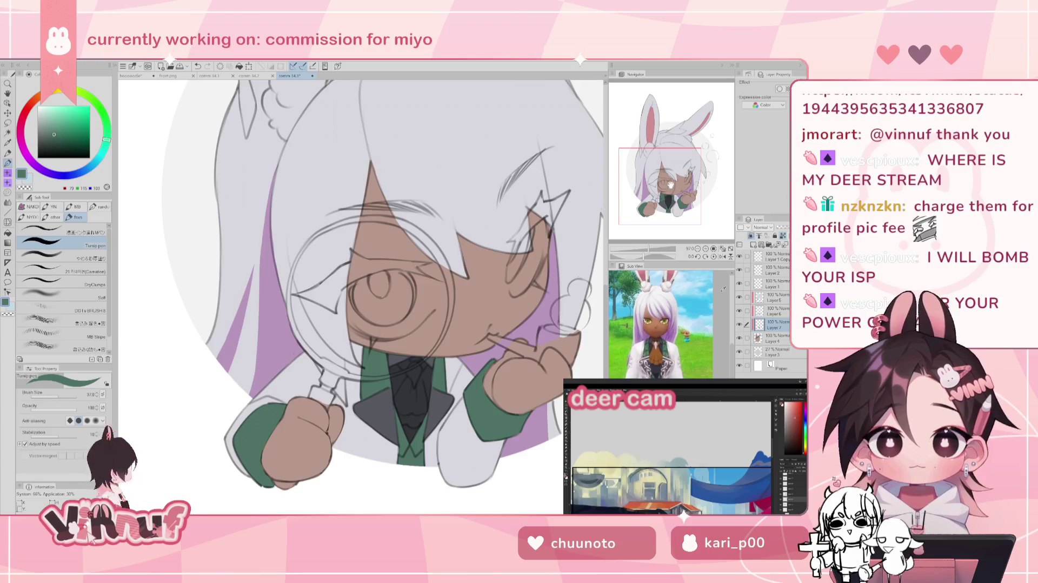
{"action": "left_click_drag", "start_coordinate": [680, 181], "coordinate": [680, 182]}
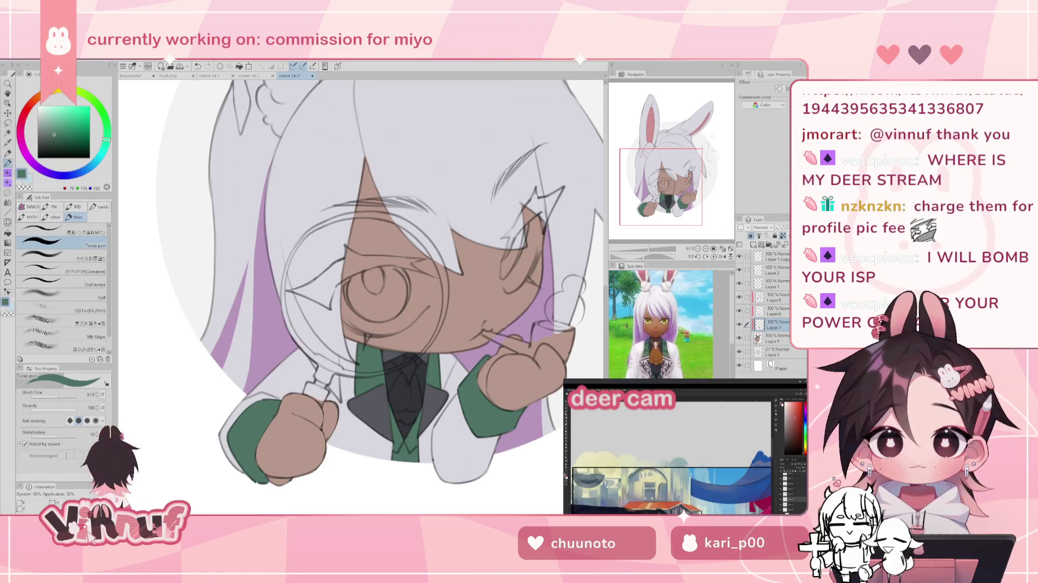
{"action": "left_click", "coordinate": [761, 338]}
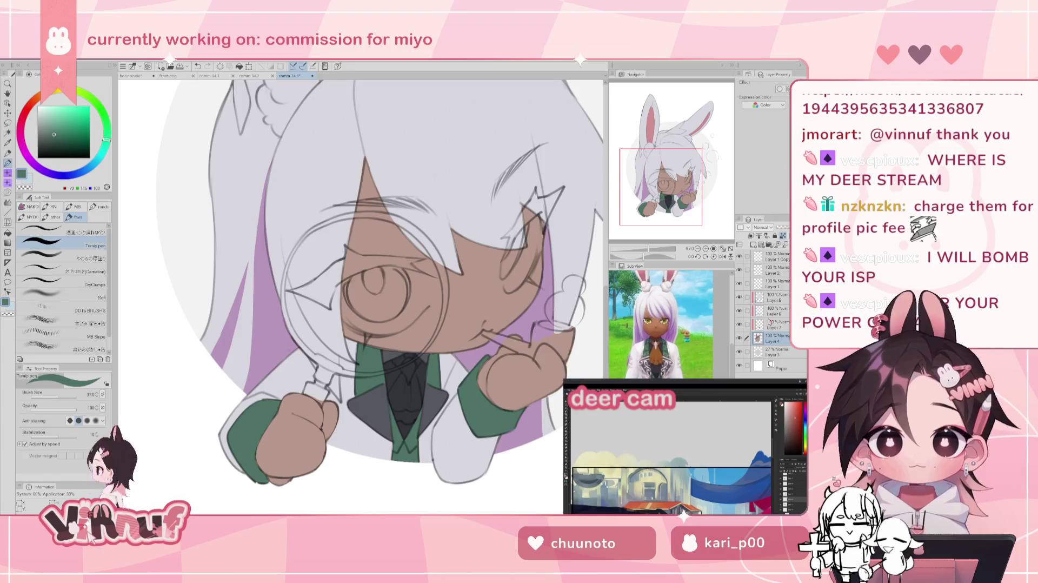
{"action": "left_click_drag", "start_coordinate": [649, 248], "coordinate": [644, 249]}
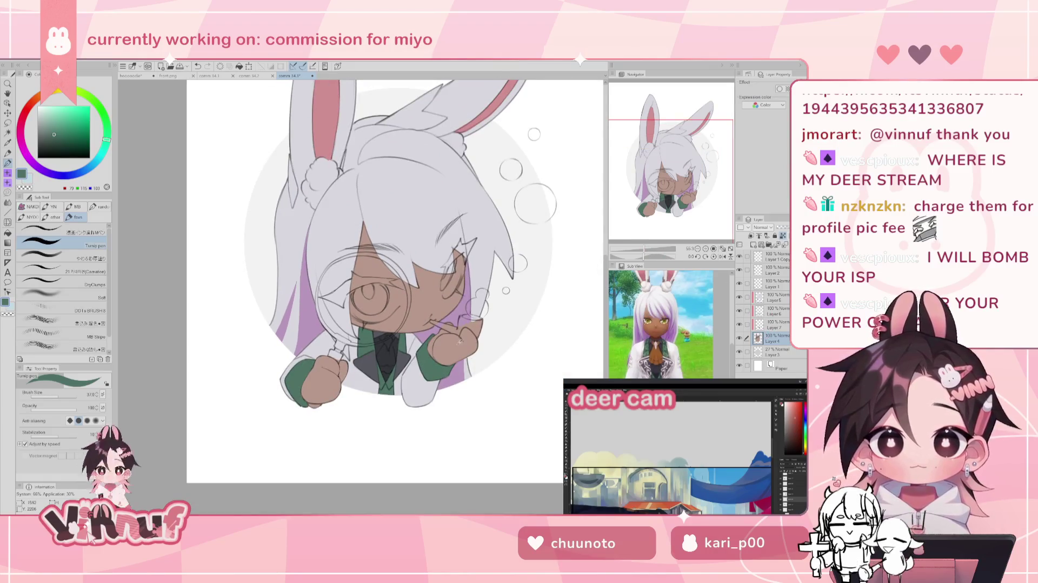
Step: Try a darker skin fill, then refill the face and hands with a slightly lighter tone
{"action": "left_click", "coordinate": [470, 324], "text": "alt"}
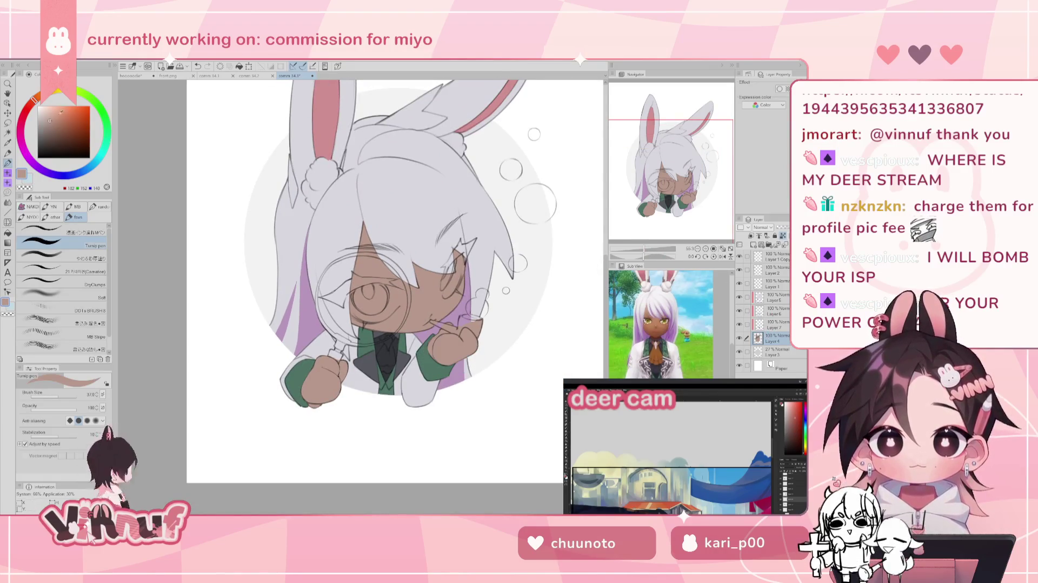
{"action": "left_click", "coordinate": [55, 125]}
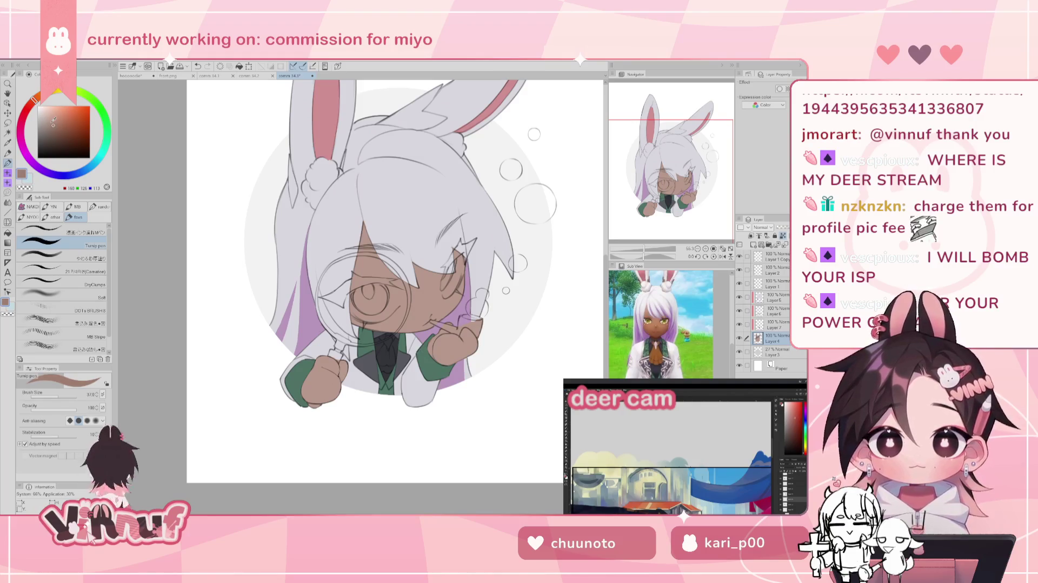
{"action": "key", "text": "g"}
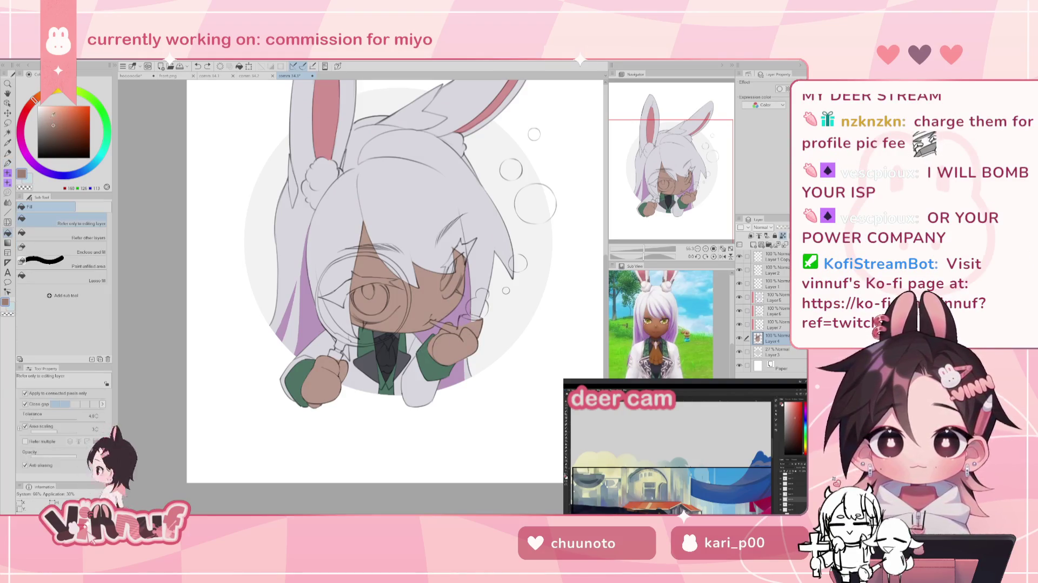
{"action": "left_click", "coordinate": [51, 124]}
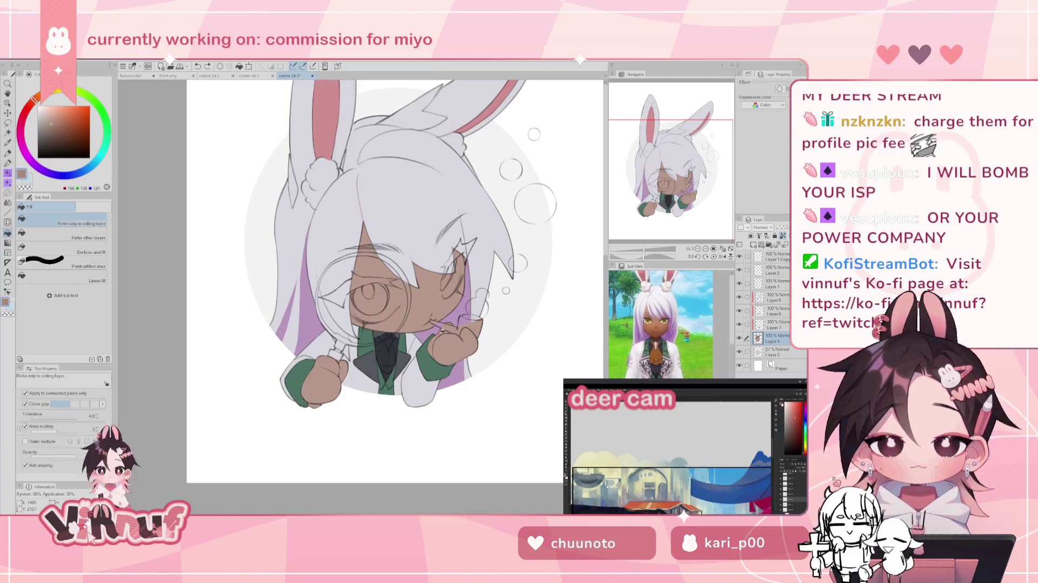
{"action": "left_click", "coordinate": [400, 270]}
{"action": "scroll", "coordinate": [379, 270], "scroll_direction": "up", "scroll_amount": 2}
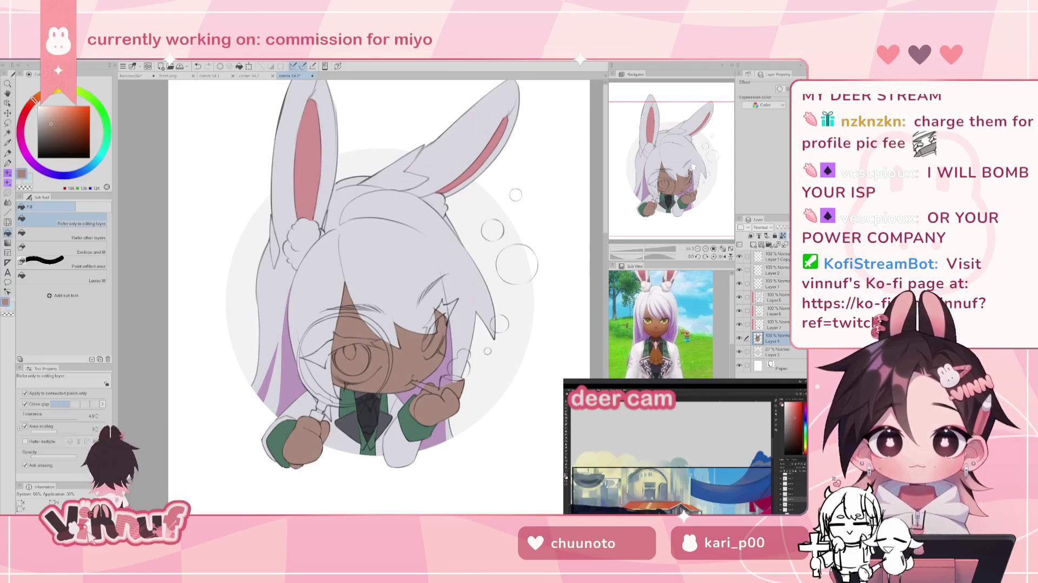
{"action": "key", "text": "ctrl+z"}
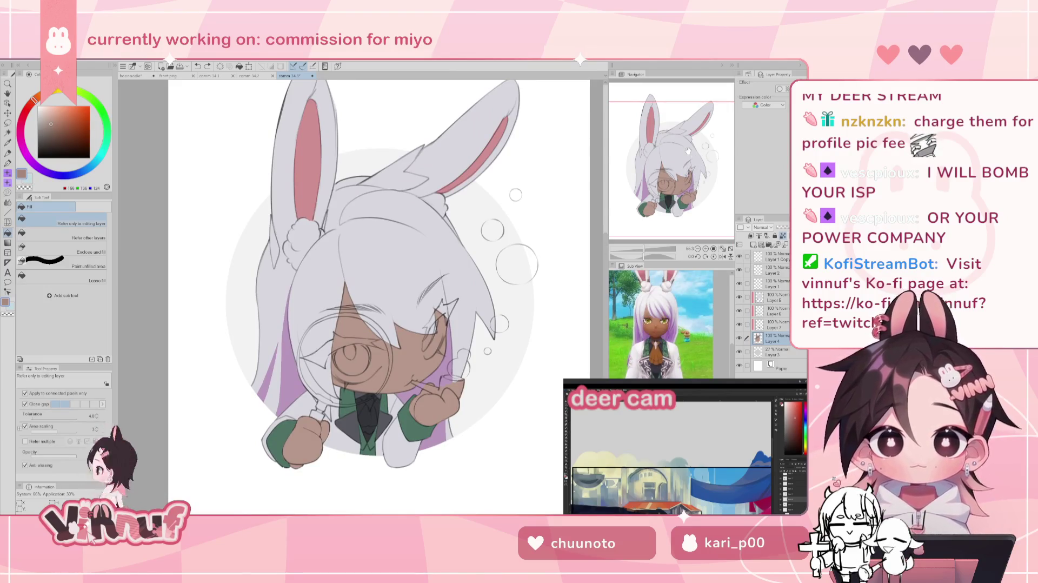
{"action": "key", "text": "ctrl+y"}
{"action": "left_click", "coordinate": [53, 121]}
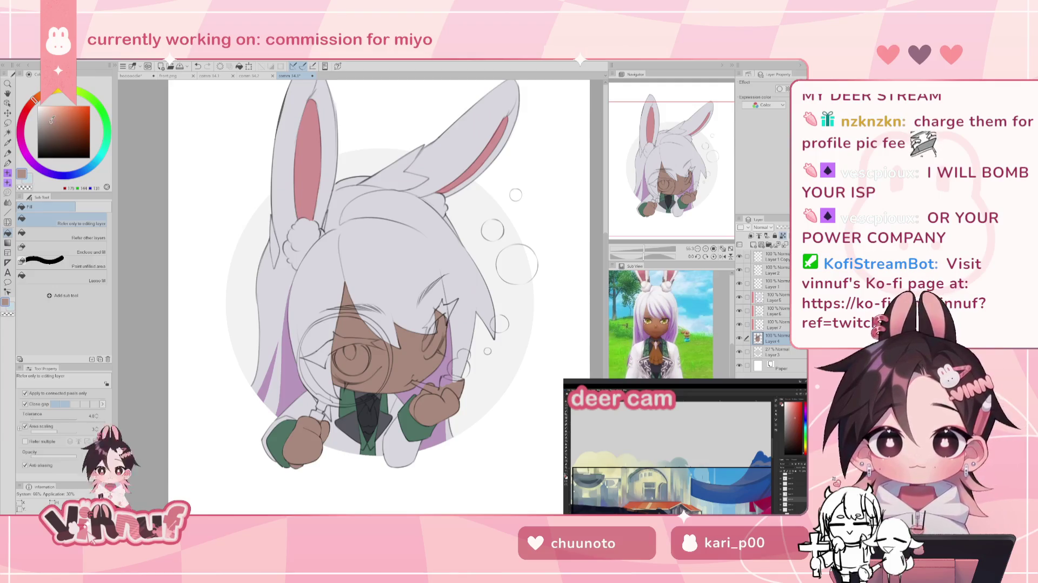
{"action": "left_click", "coordinate": [445, 407]}
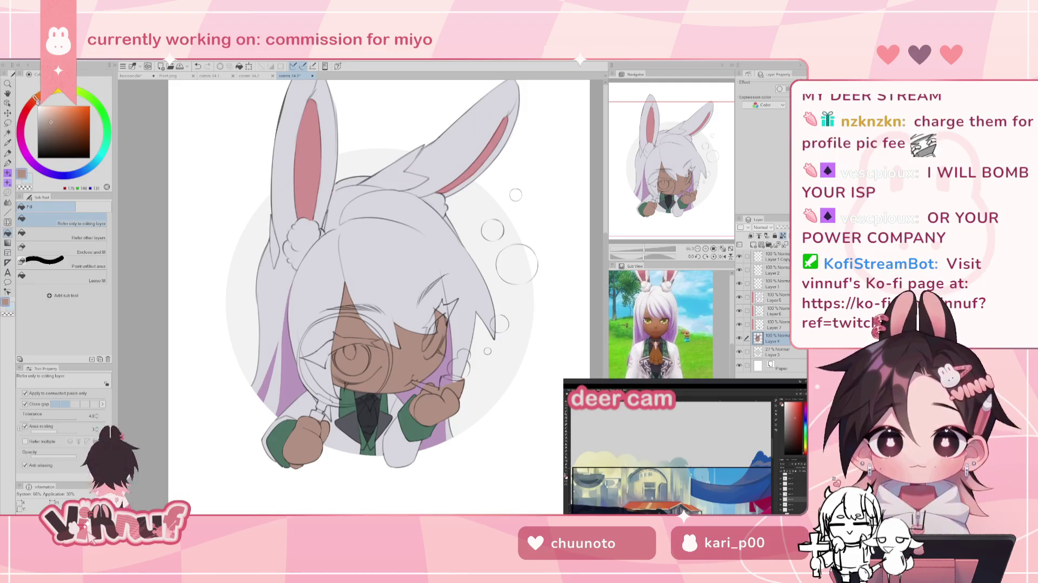
Step: Pick a deep brown and paint the first tie strokes on Layer 7
{"action": "left_click_drag", "start_coordinate": [60, 115], "coordinate": [63, 120]}
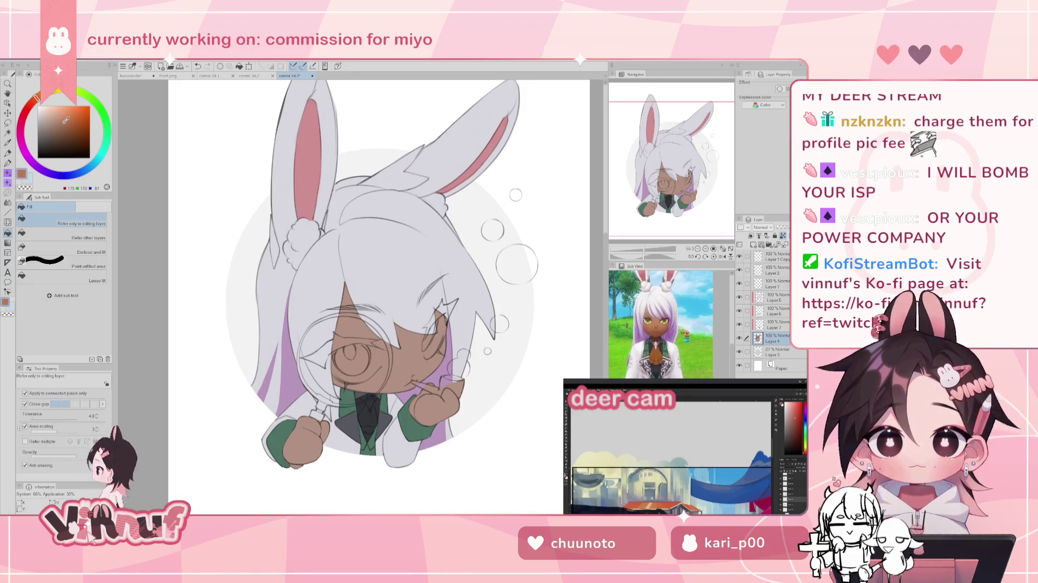
{"action": "key", "text": "p"}
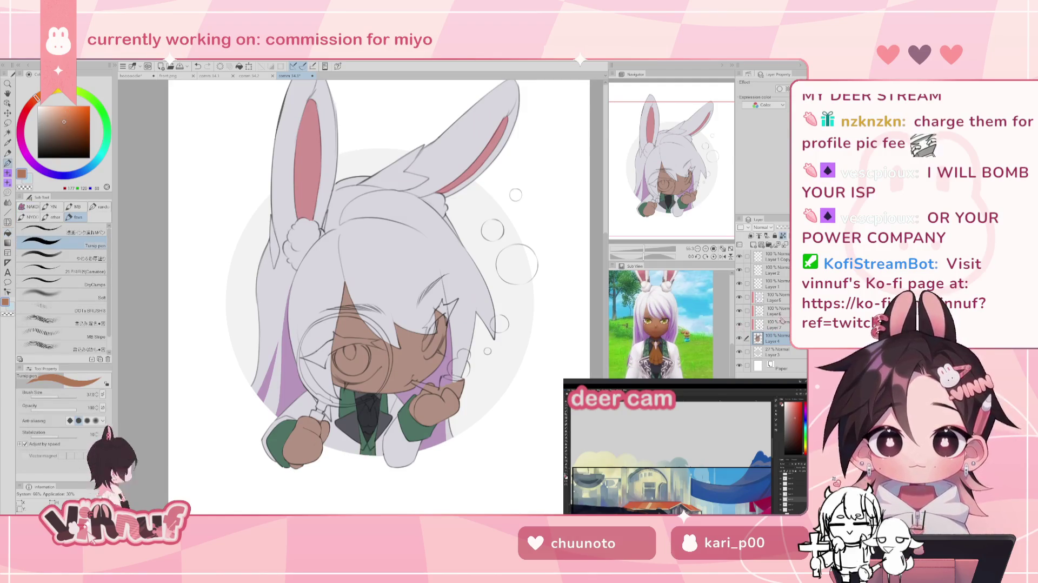
{"action": "left_click", "coordinate": [772, 324]}
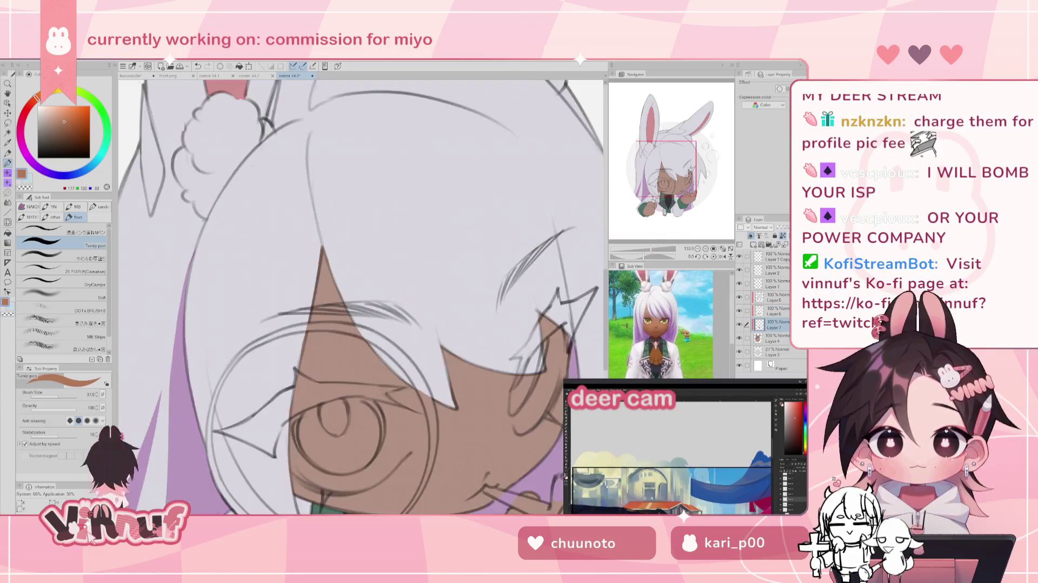
{"action": "scroll", "coordinate": [324, 378], "scroll_direction": "up", "scroll_amount": 3}
{"action": "left_click_drag", "start_coordinate": [395, 200], "coordinate": [399, 237]}
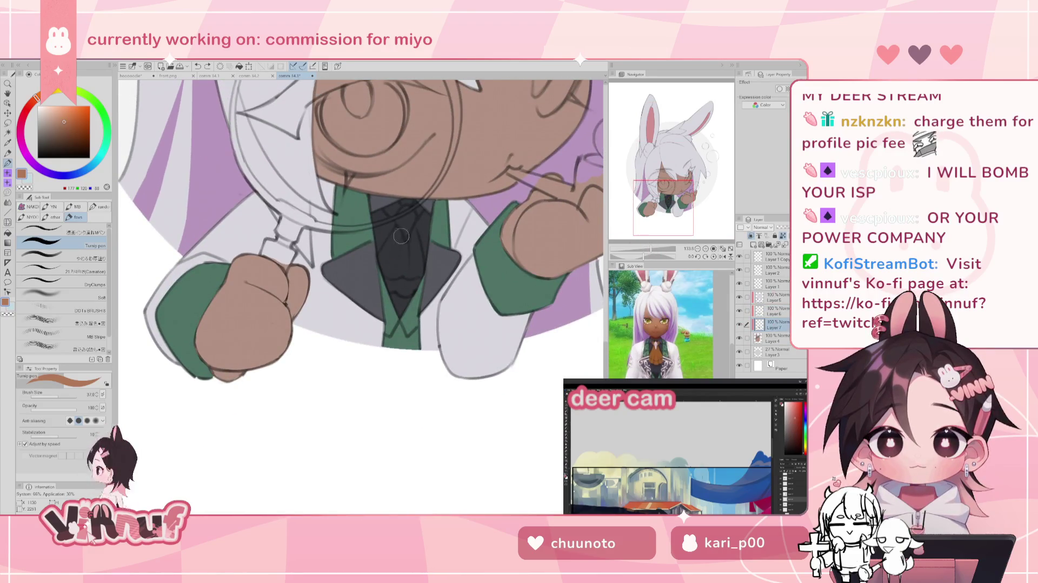
{"action": "left_click", "coordinate": [67, 124]}
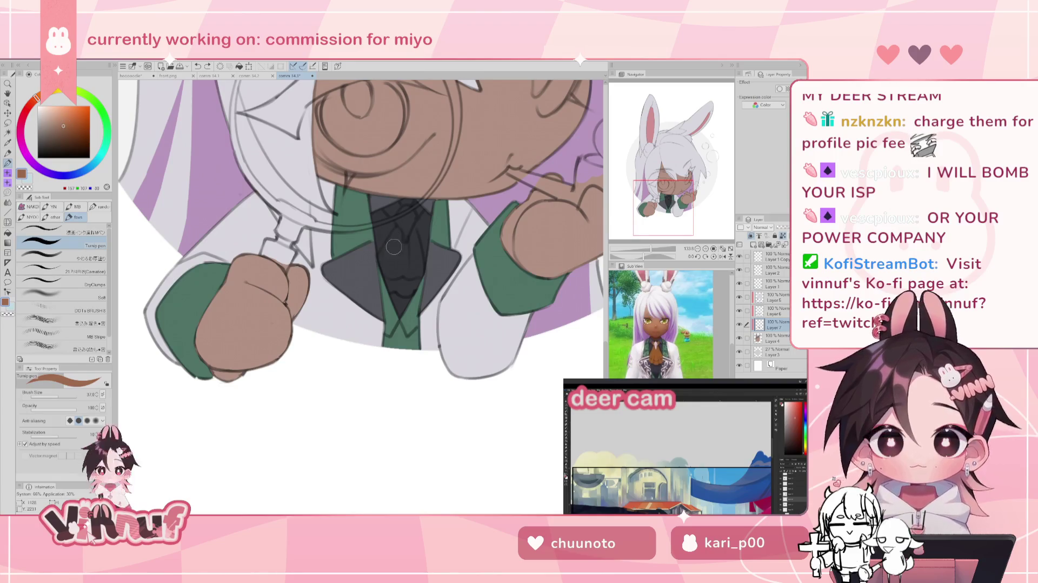
{"action": "left_click_drag", "start_coordinate": [408, 219], "coordinate": [381, 271]}
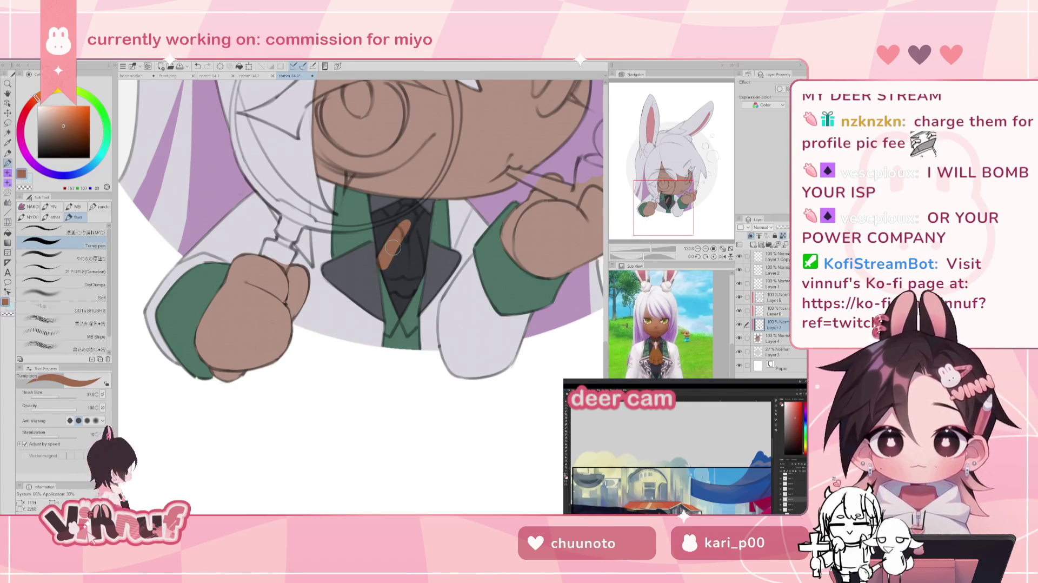
{"action": "key", "text": "ctrl+z"}
{"action": "key", "text": "ctrl+y"}
{"action": "key", "text": "ctrl+z"}
{"action": "key", "text": "ctrl+z"}
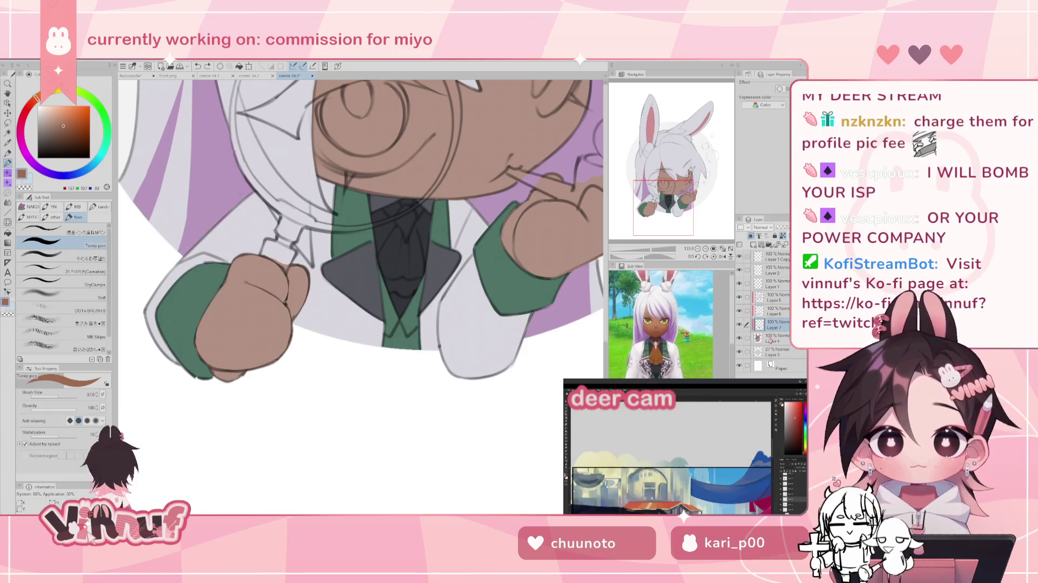
{"action": "left_click_drag", "start_coordinate": [406, 221], "coordinate": [384, 260]}
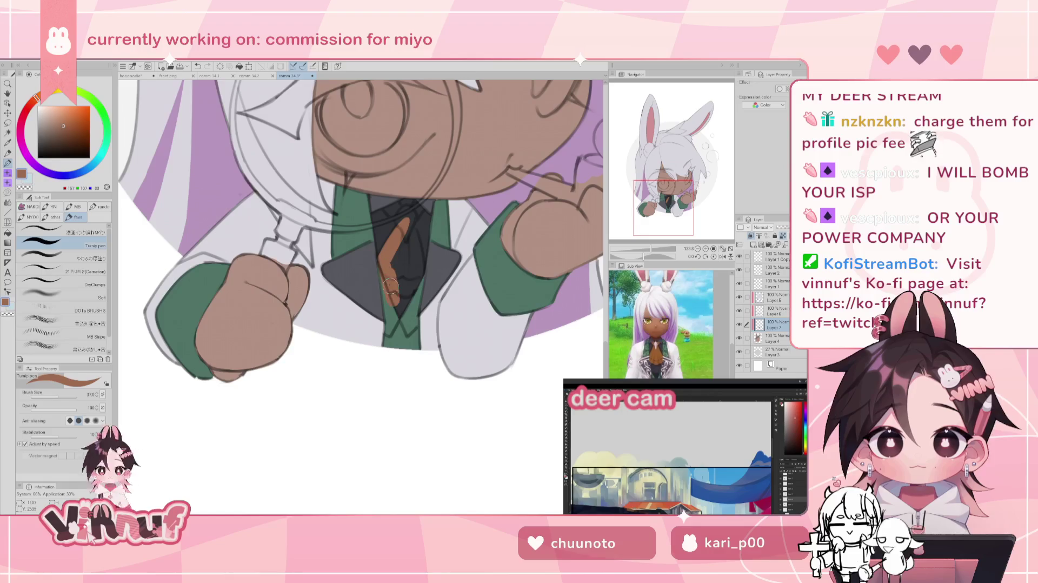
Step: Reshape the brown tie's lower end and repaint its top near the collar
{"action": "key", "text": "ctrl+z"}
{"action": "mouse_move", "coordinate": [408, 220]}
{"action": "left_mouse_down"}
{"action": "mouse_move", "coordinate": [385, 263]}
{"action": "mouse_move", "coordinate": [387, 283]}
{"action": "left_mouse_up"}
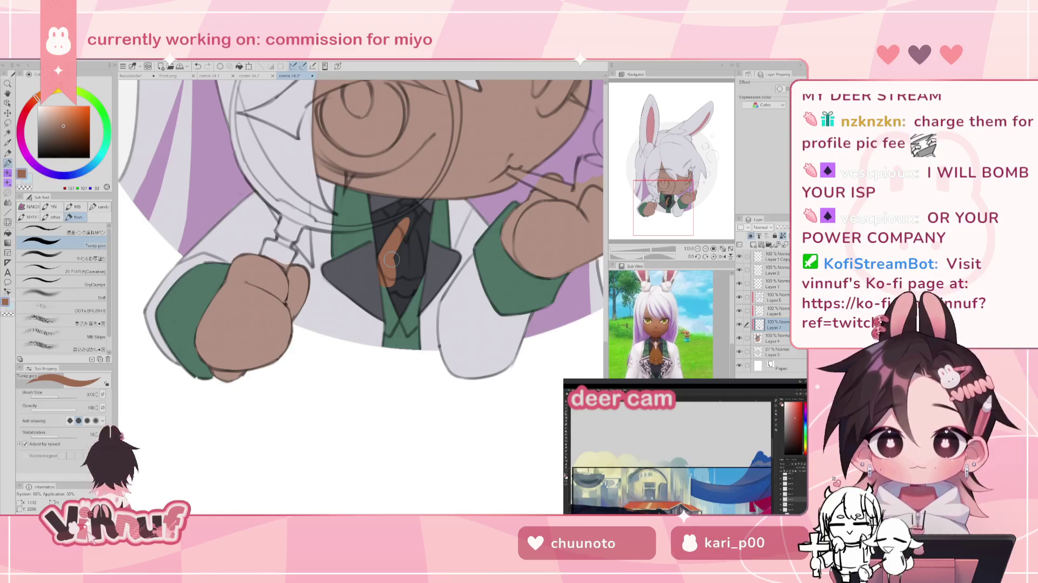
{"action": "key", "text": "ctrl+z"}
{"action": "mouse_move", "coordinate": [387, 283]}
{"action": "left_mouse_down"}
{"action": "mouse_move", "coordinate": [385, 262]}
{"action": "mouse_move", "coordinate": [410, 286]}
{"action": "mouse_move", "coordinate": [415, 243]}
{"action": "left_mouse_up"}
{"action": "key", "text": "ctrl+z"}
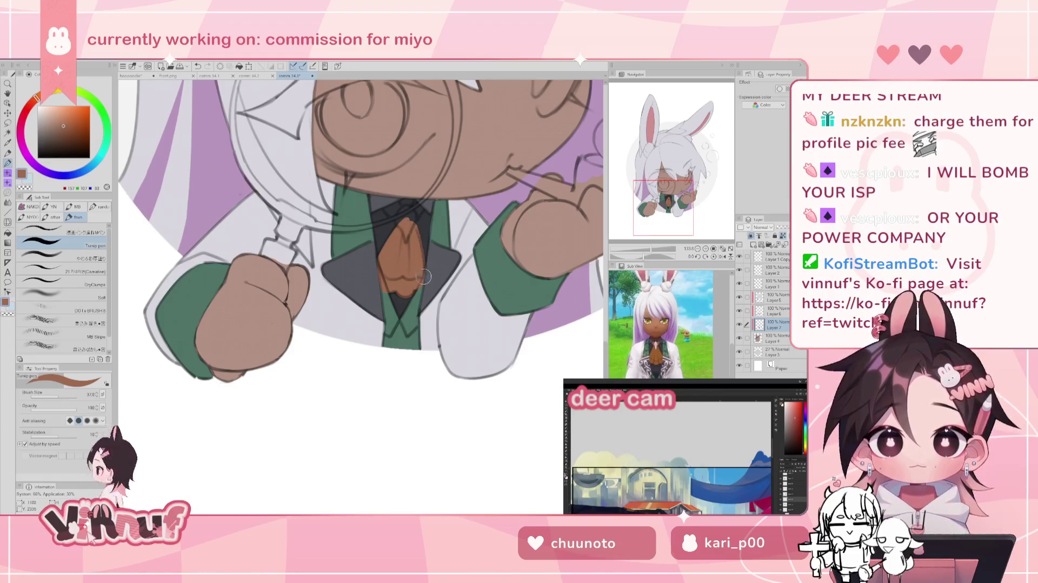
{"action": "left_click_drag", "start_coordinate": [415, 243], "coordinate": [419, 258]}
{"action": "left_click_drag", "start_coordinate": [397, 217], "coordinate": [403, 214]}
{"action": "key", "text": "ctrl+z"}
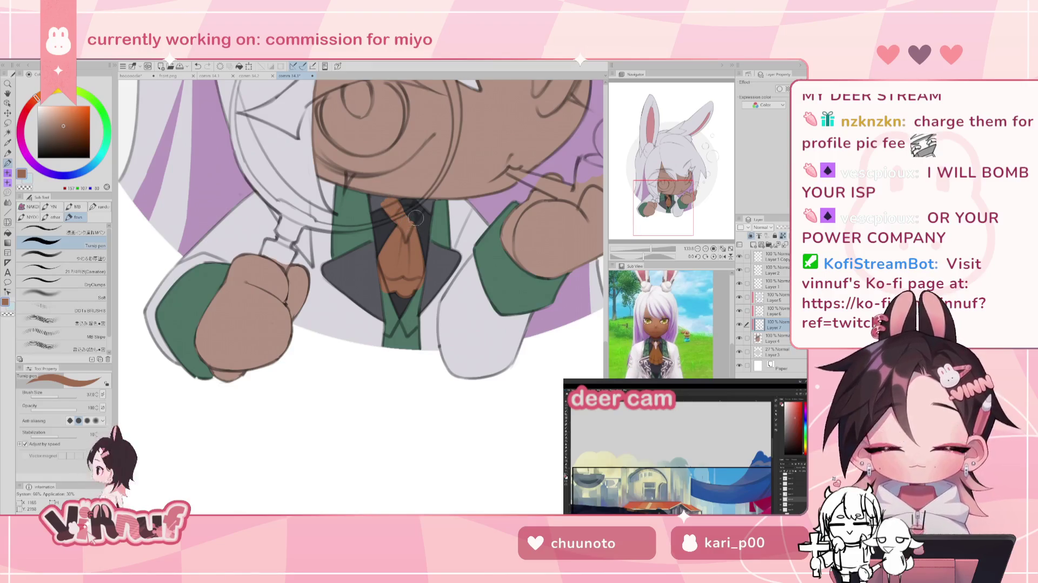
{"action": "key", "text": "ctrl+z"}
{"action": "left_click_drag", "start_coordinate": [413, 214], "coordinate": [421, 208]}
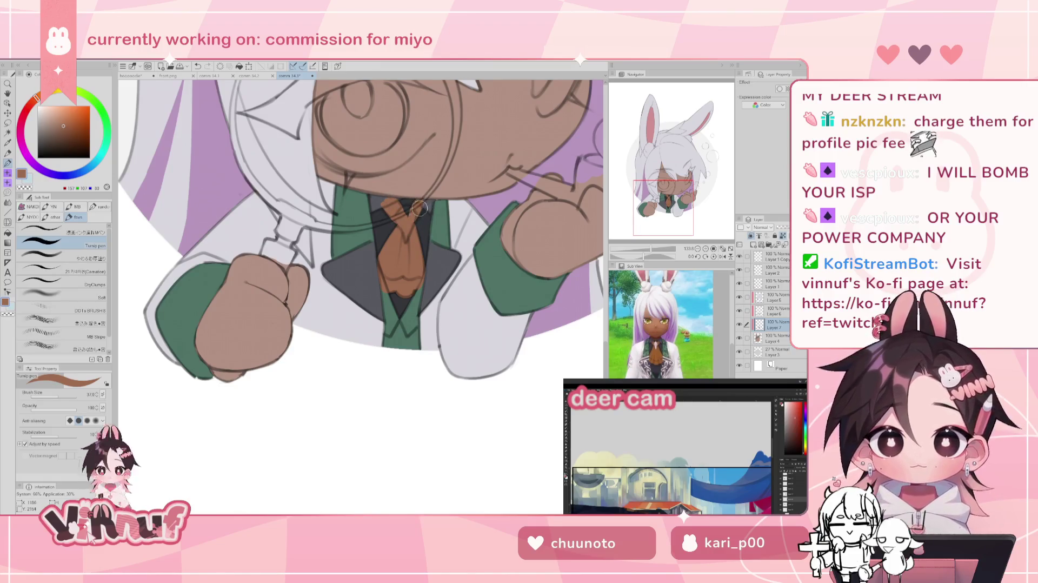
{"action": "mouse_move", "coordinate": [415, 227]}
{"action": "left_mouse_down"}
{"action": "mouse_move", "coordinate": [420, 215]}
{"action": "mouse_move", "coordinate": [438, 256]}
{"action": "left_mouse_up"}
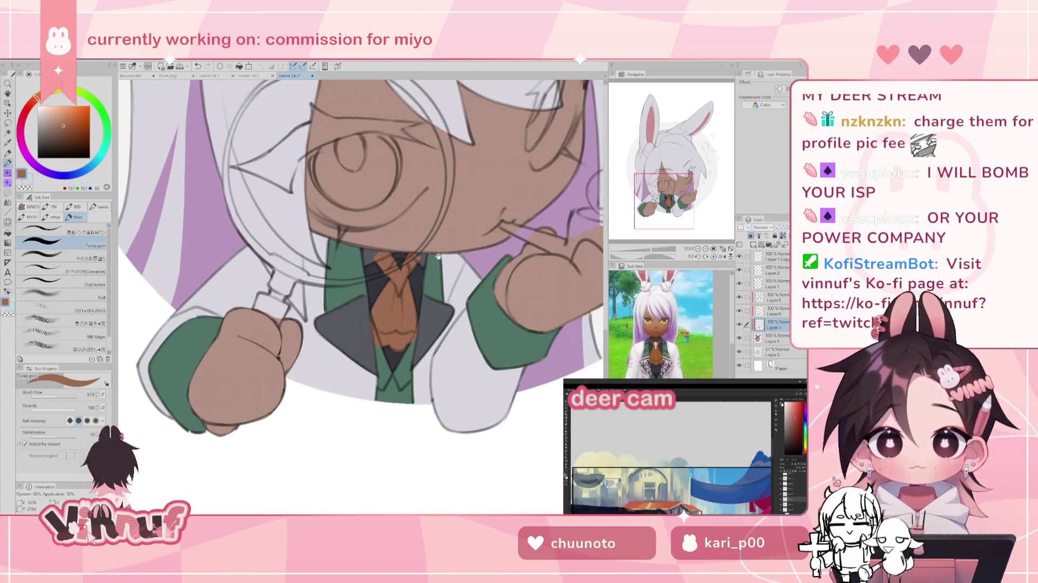
Step: Sample the vest and shirt colours, pick a light lavender grey, and check Layer 7's fills
{"action": "left_click", "coordinate": [772, 311]}
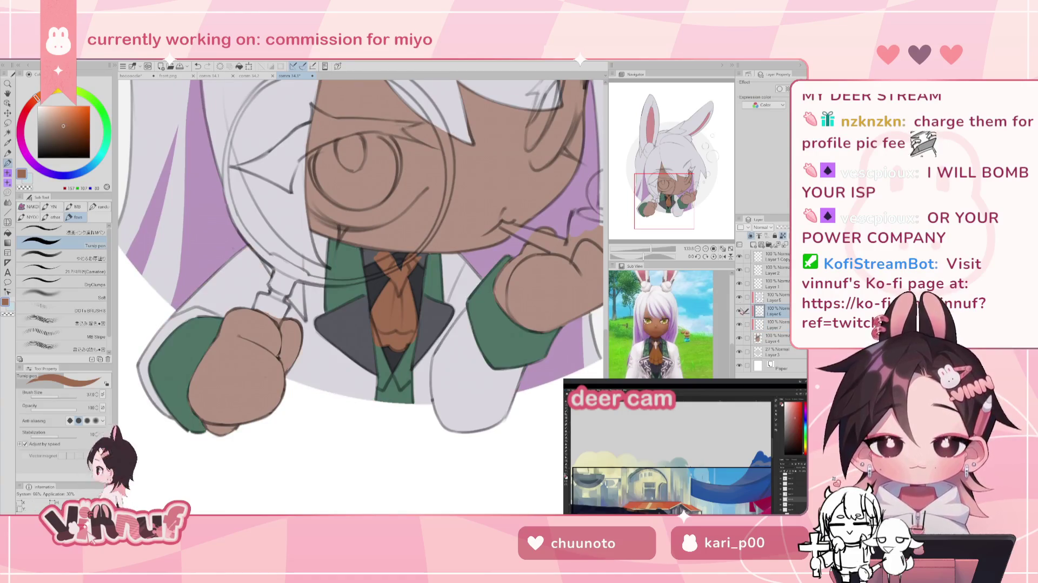
{"action": "left_click", "coordinate": [436, 256], "text": "alt"}
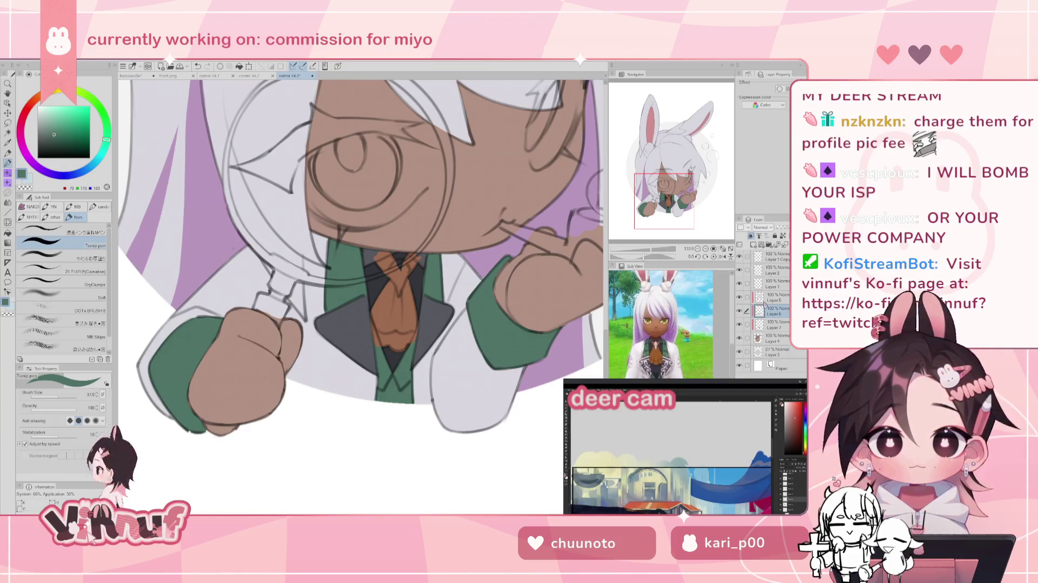
{"action": "left_click", "coordinate": [775, 325]}
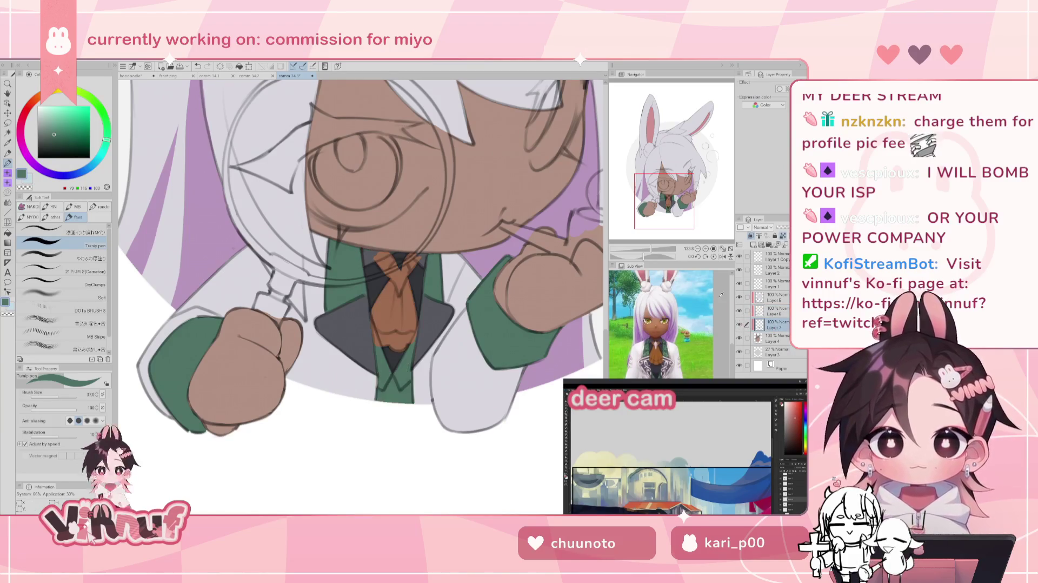
{"action": "left_click", "coordinate": [373, 252], "text": "alt"}
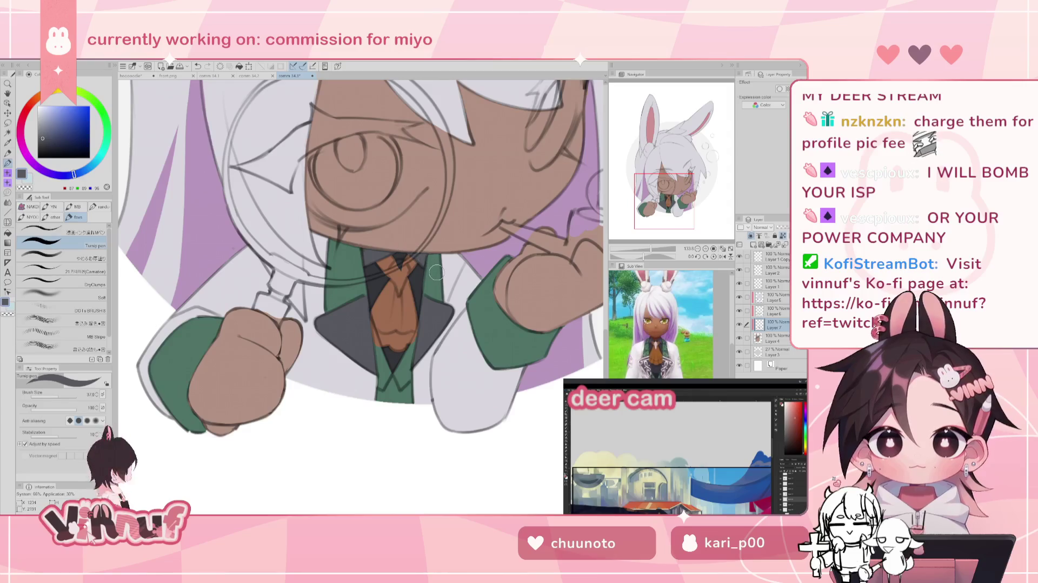
{"action": "left_click", "coordinate": [386, 357], "text": "alt"}
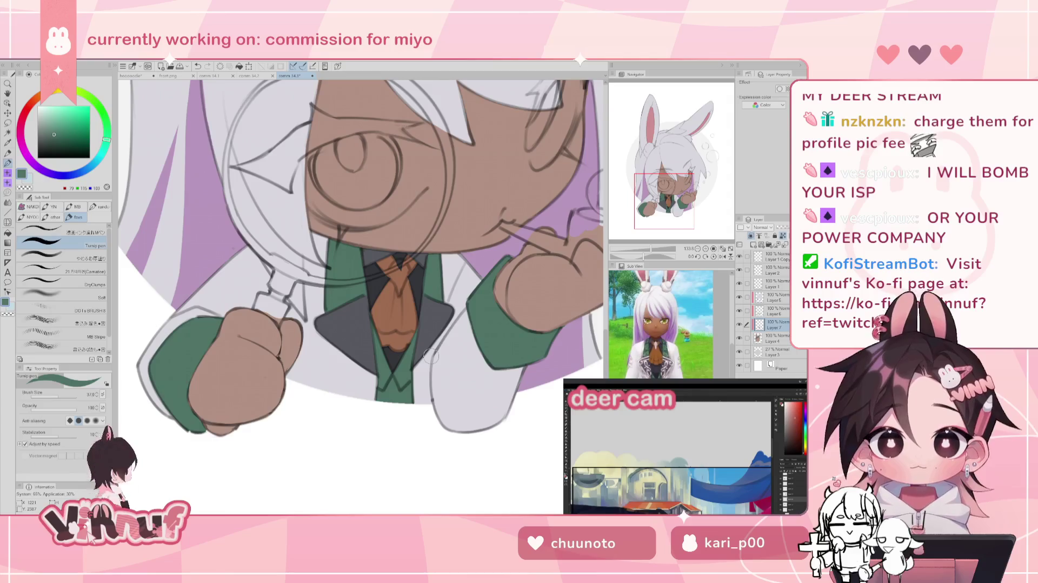
{"action": "left_click", "coordinate": [474, 394], "text": "alt"}
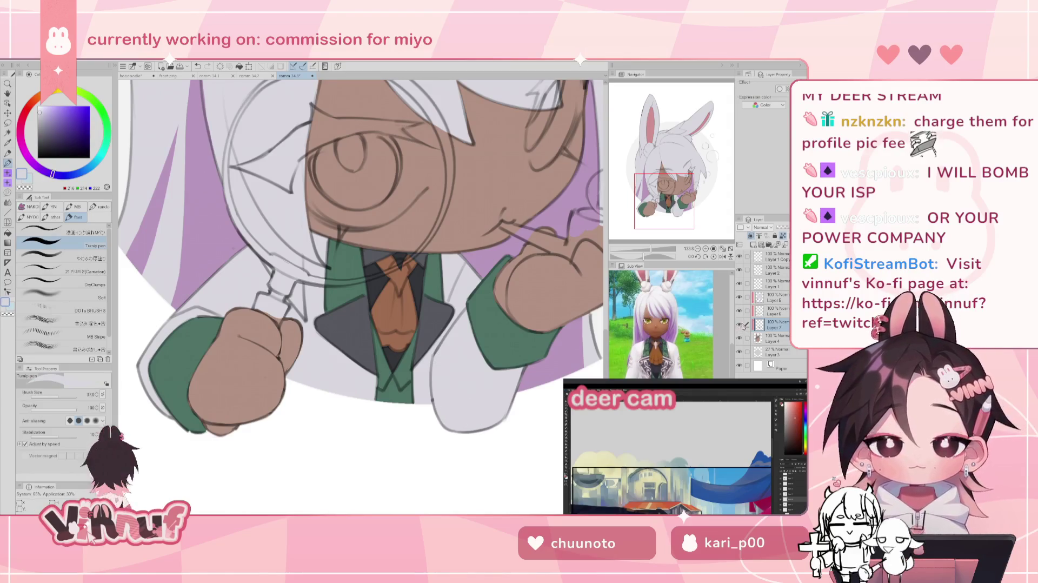
{"action": "left_click", "coordinate": [739, 325]}
{"action": "left_click", "coordinate": [739, 324]}
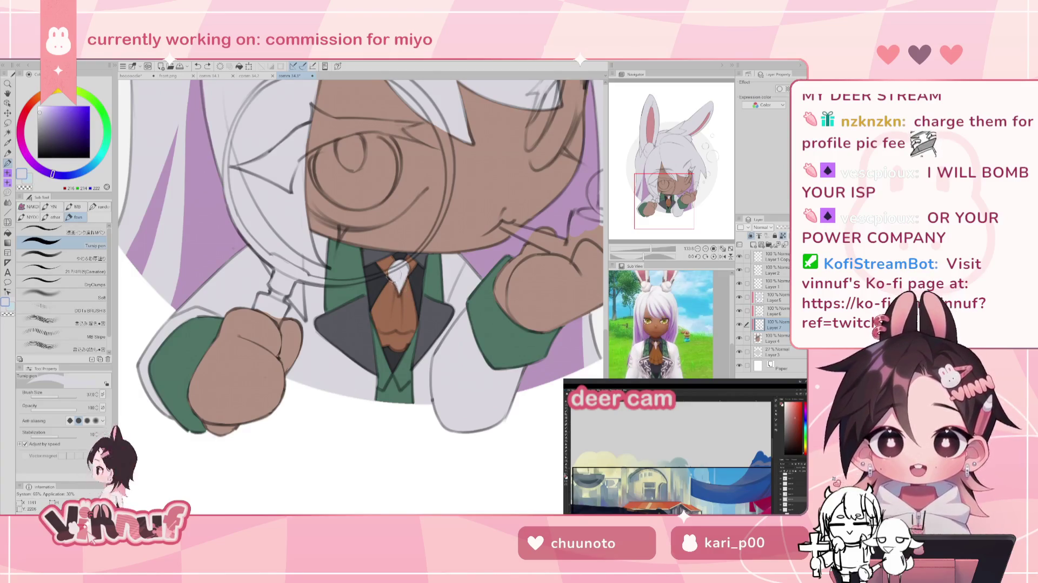
Step: Paint a white highlight on the tie knot at brush size 9.4 on the mirrored canvas
{"action": "key", "text": "h"}
{"action": "left_click_drag", "start_coordinate": [315, 266], "coordinate": [320, 274]}
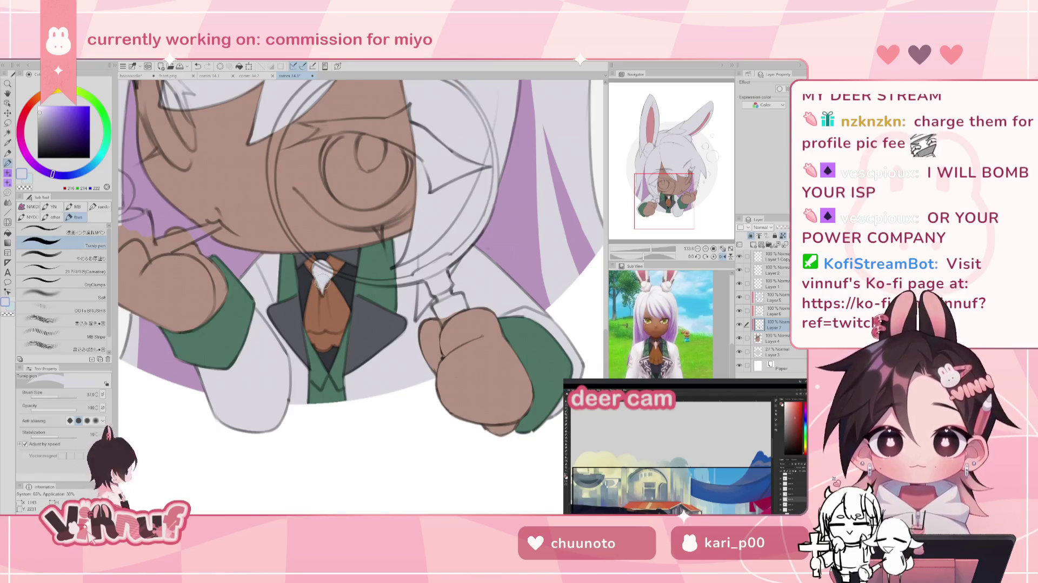
{"action": "left_click", "coordinate": [51, 398]}
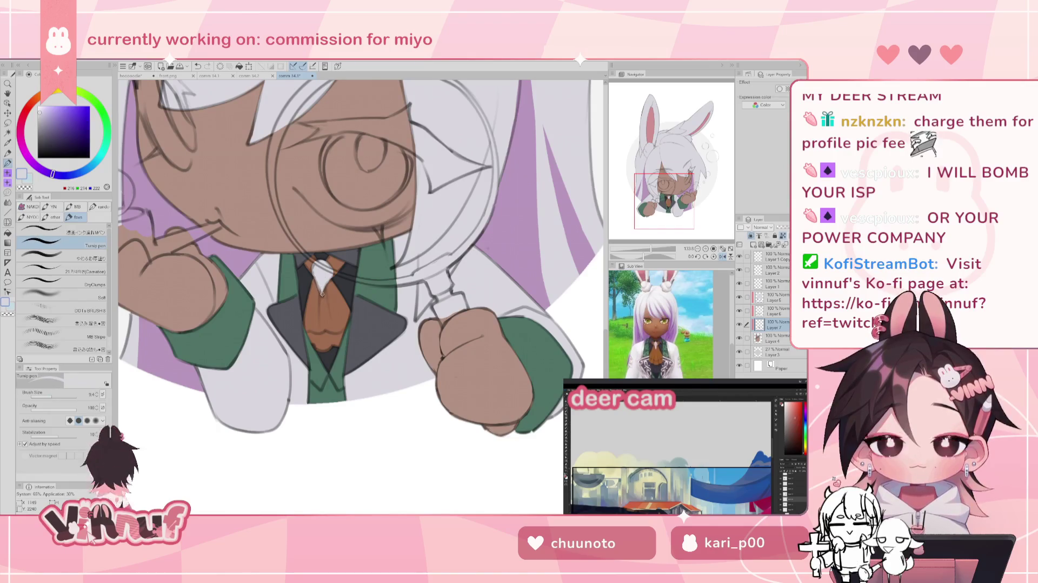
{"action": "mouse_move", "coordinate": [323, 295]}
{"action": "left_mouse_down"}
{"action": "mouse_move", "coordinate": [320, 280]}
{"action": "mouse_move", "coordinate": [322, 296]}
{"action": "left_mouse_up"}
{"action": "key", "text": "h"}
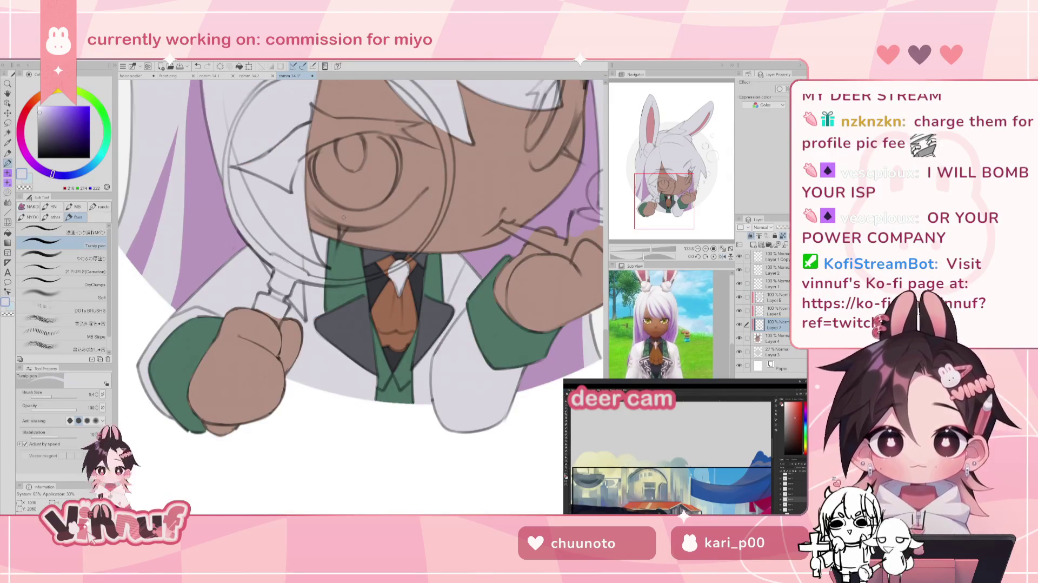
{"action": "left_click_drag", "start_coordinate": [651, 251], "coordinate": [671, 234]}
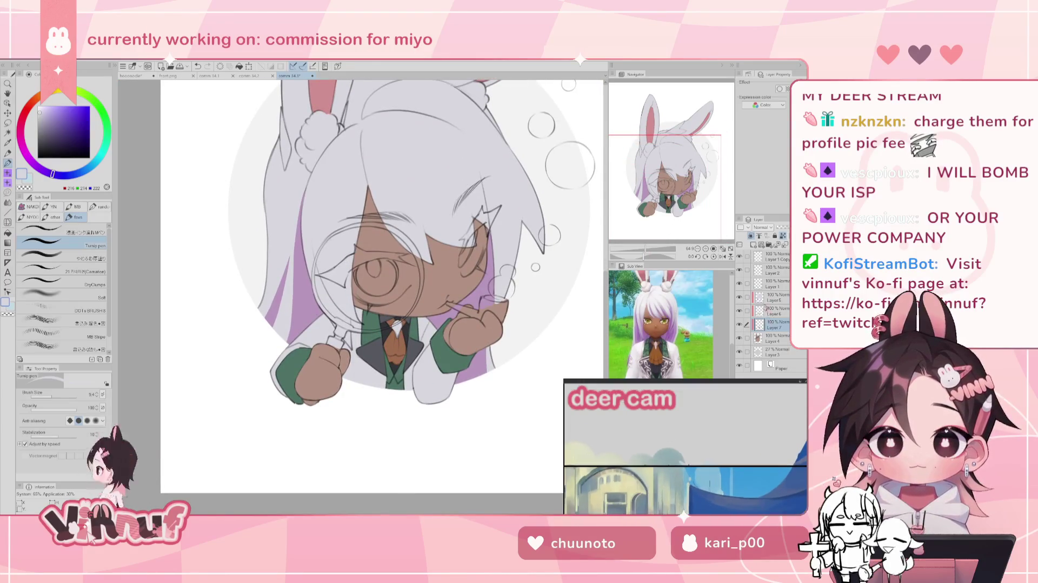
Step: Show Layer 6, add a new layer, and draw a brown line along the left ear's edge
{"action": "left_click_drag", "start_coordinate": [682, 182], "coordinate": [678, 165]}
{"action": "left_click", "coordinate": [742, 311]}
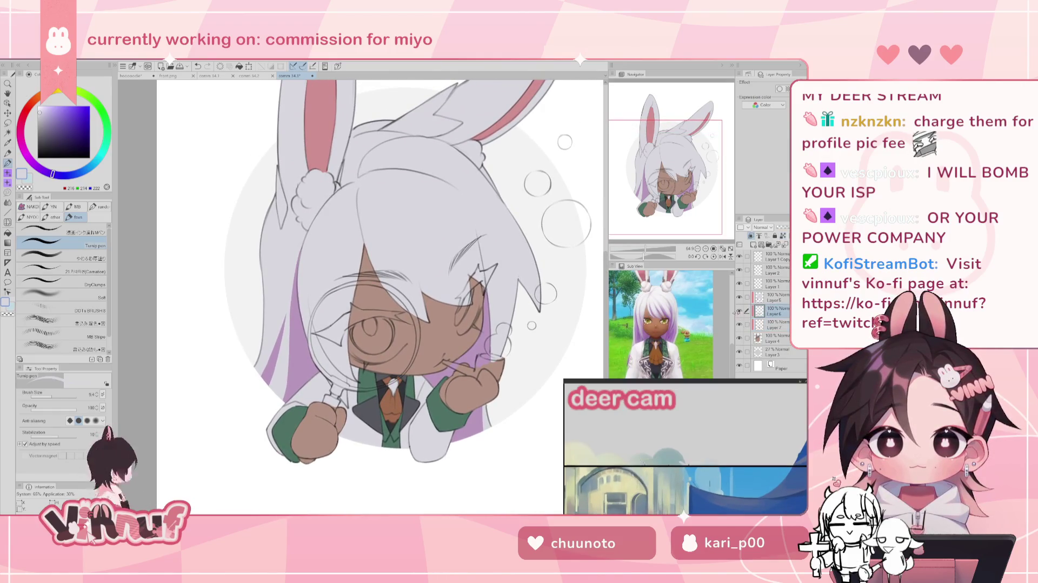
{"action": "left_click", "coordinate": [739, 311]}
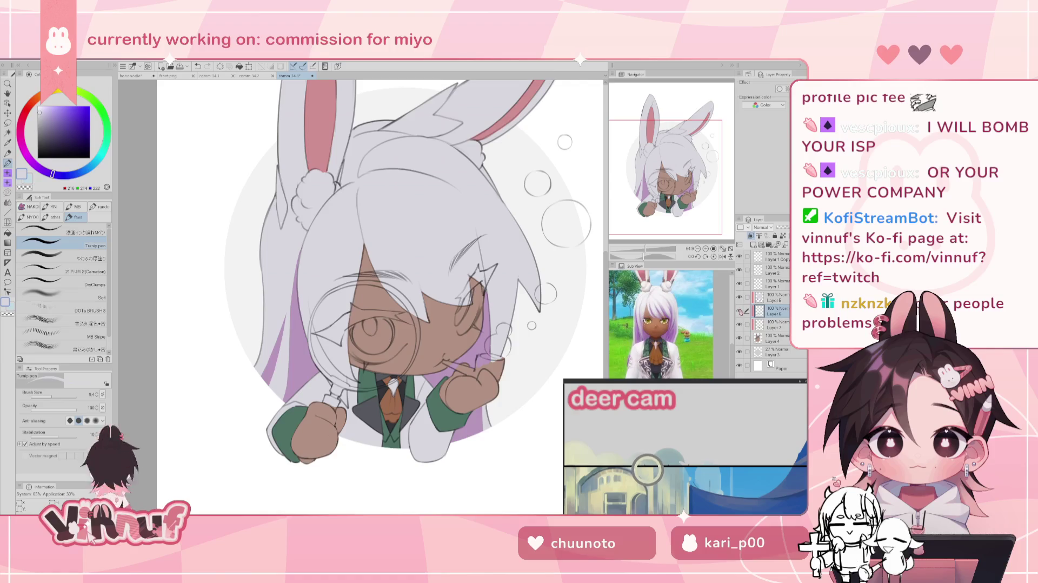
{"action": "left_click", "coordinate": [772, 299]}
{"action": "left_click", "coordinate": [753, 245]}
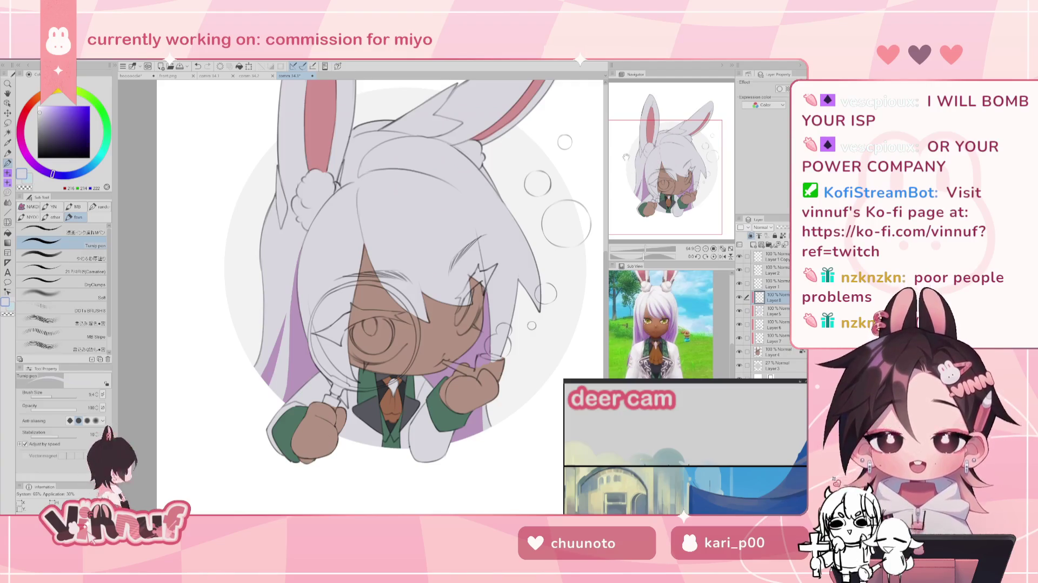
{"action": "scroll", "coordinate": [683, 241], "scroll_direction": "up", "scroll_amount": 2}
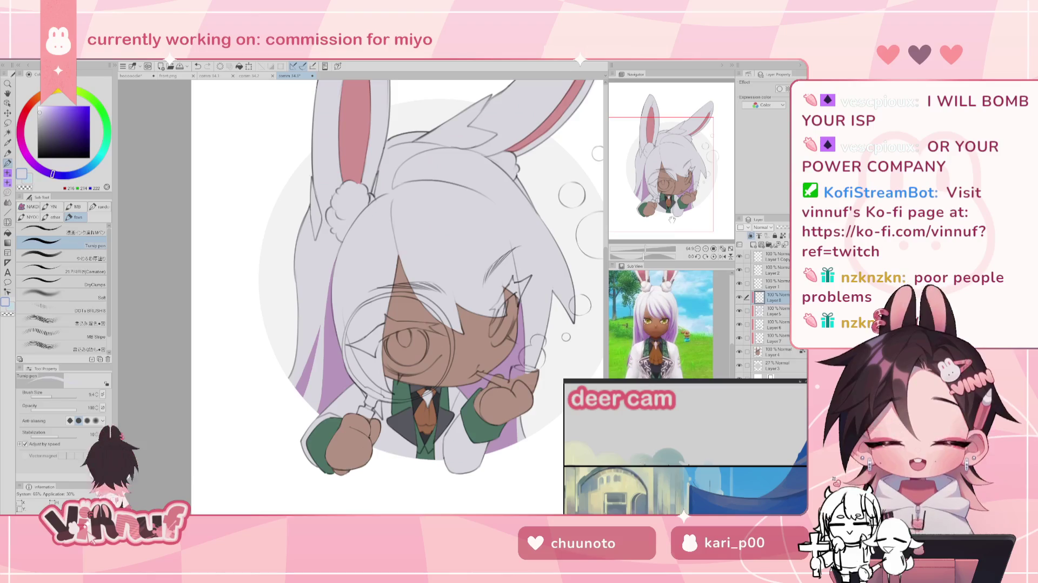
{"action": "left_click", "coordinate": [424, 410], "text": "alt"}
{"action": "scroll", "coordinate": [424, 410], "scroll_direction": "up", "scroll_amount": 3}
{"action": "scroll", "coordinate": [366, 314], "scroll_direction": "up", "scroll_amount": 5}
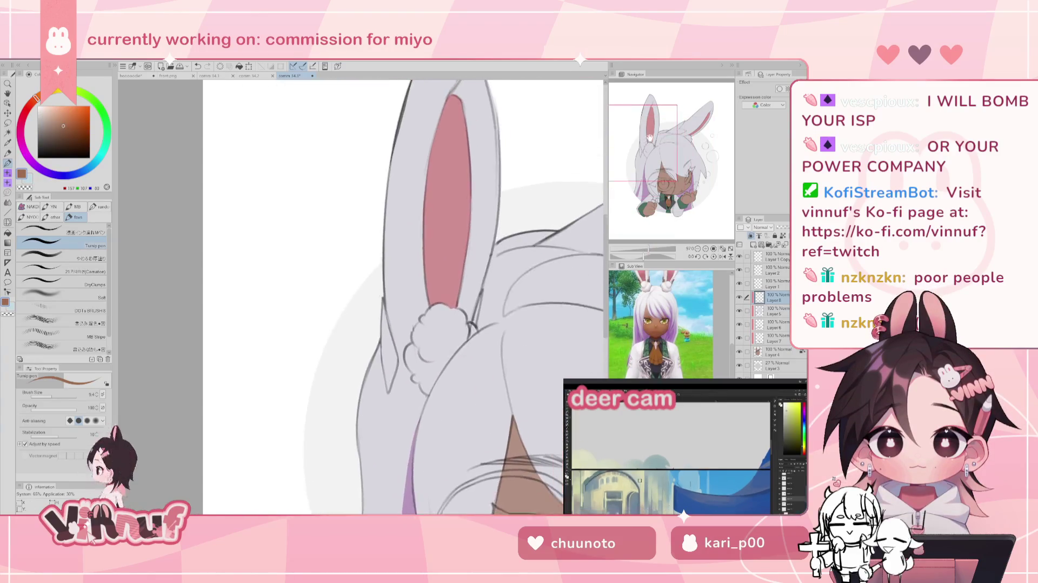
{"action": "left_click_drag", "start_coordinate": [366, 300], "coordinate": [369, 363]}
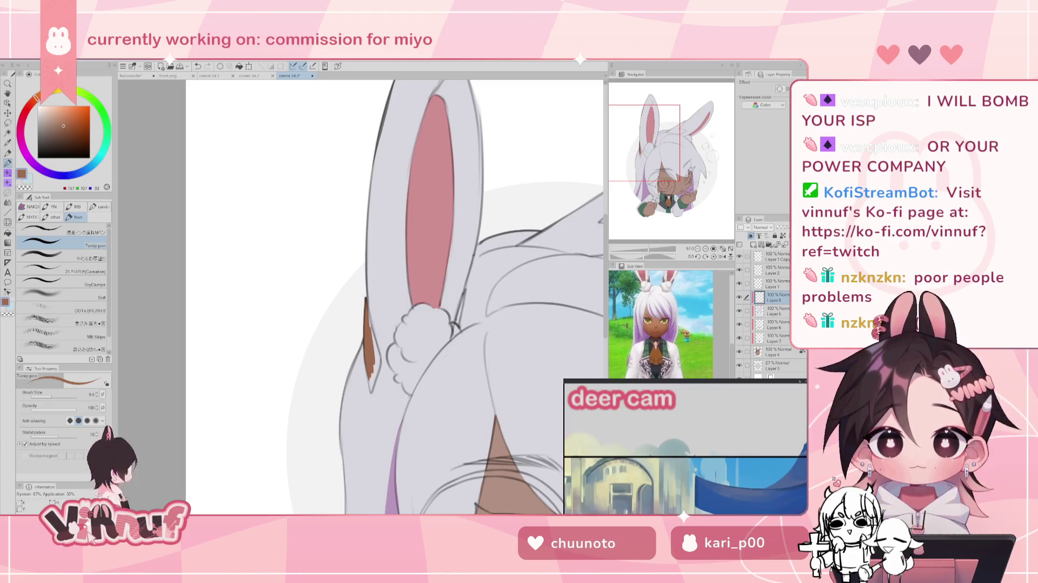
Step: Thicken the pen and repaint the brown strokes along the left ear base
{"action": "left_click", "coordinate": [54, 396]}
{"action": "left_click", "coordinate": [56, 396]}
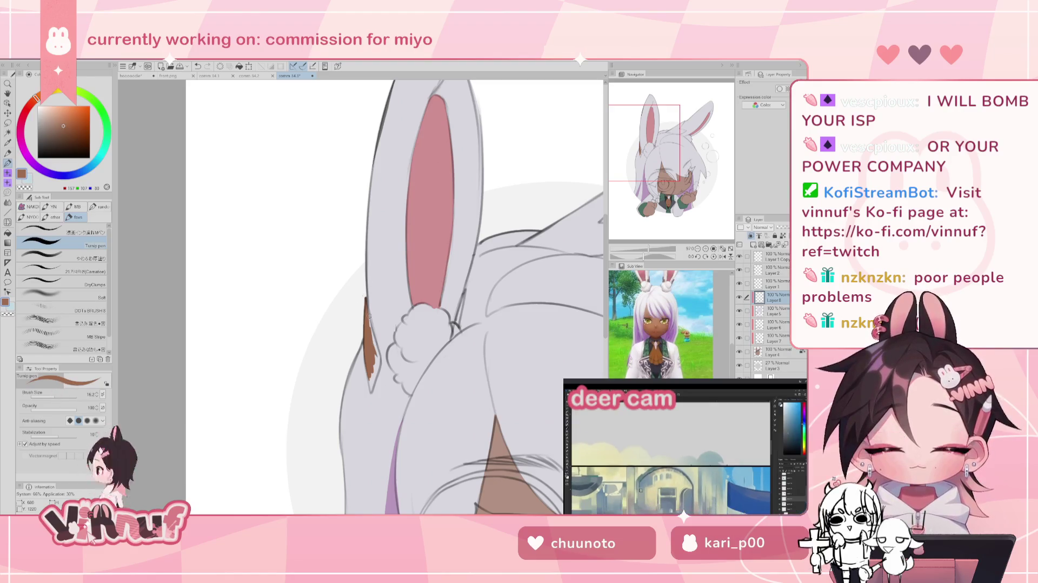
{"action": "left_click_drag", "start_coordinate": [369, 319], "coordinate": [371, 331]}
{"action": "key", "text": "ctrl+z"}
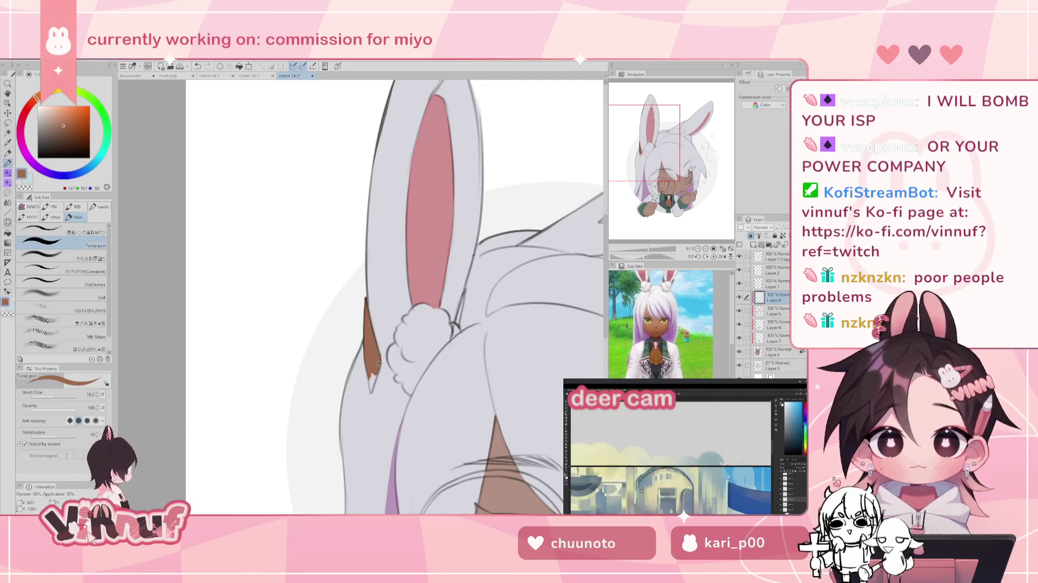
{"action": "left_click_drag", "start_coordinate": [372, 335], "coordinate": [380, 361]}
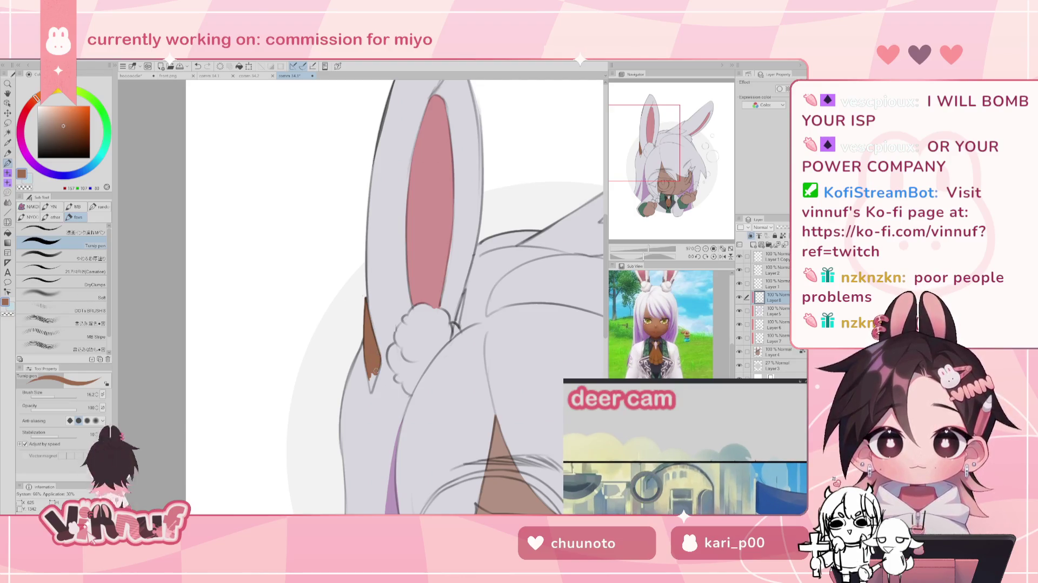
{"action": "key", "text": "ctrl+z"}
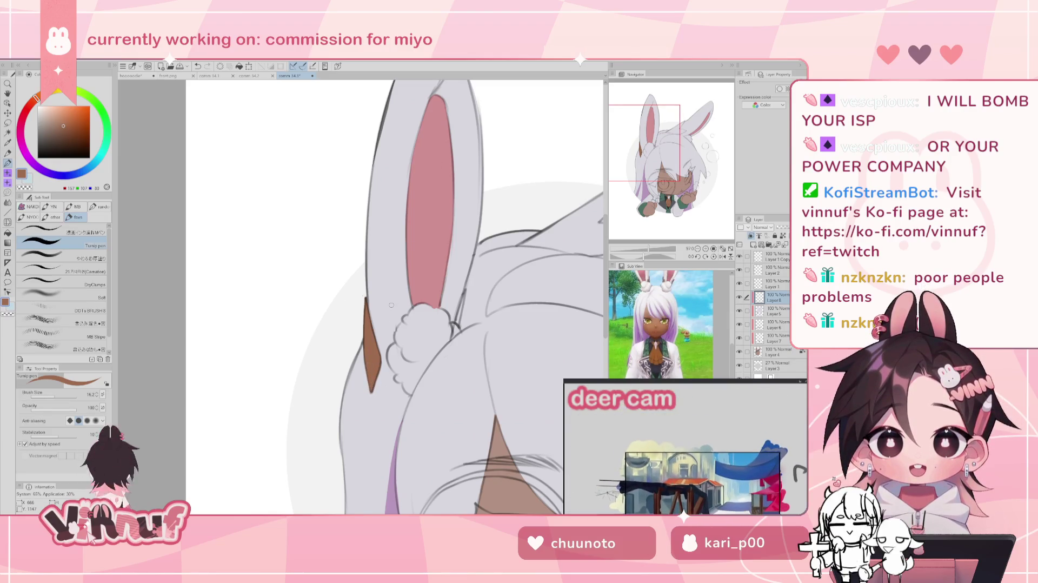
{"action": "left_click_drag", "start_coordinate": [464, 292], "coordinate": [455, 322]}
{"action": "key", "text": "ctrl+z"}
{"action": "key", "text": "ctrl+z"}
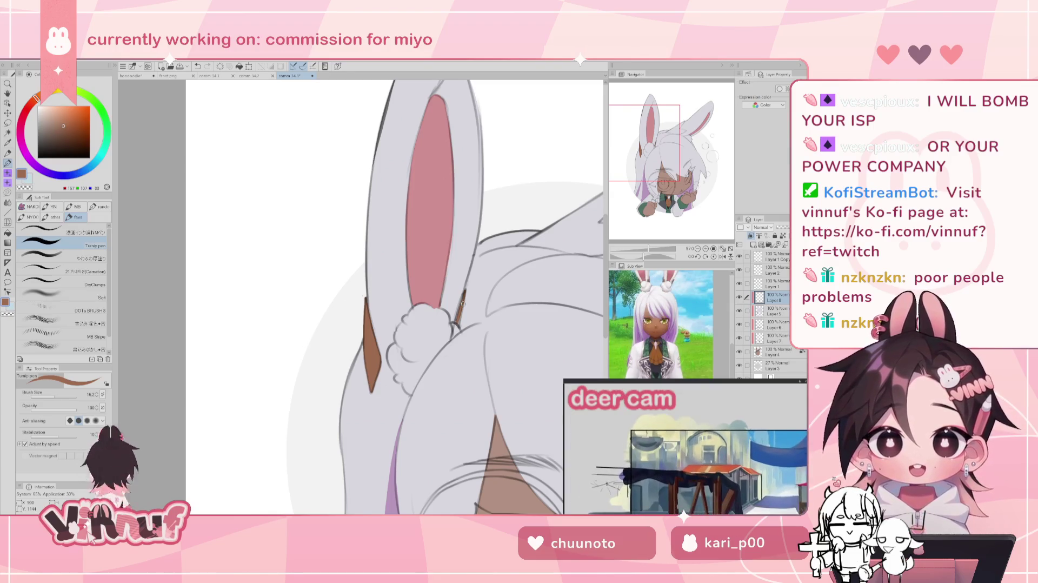
{"action": "key", "text": "ctrl+z"}
{"action": "left_click_drag", "start_coordinate": [464, 292], "coordinate": [455, 322]}
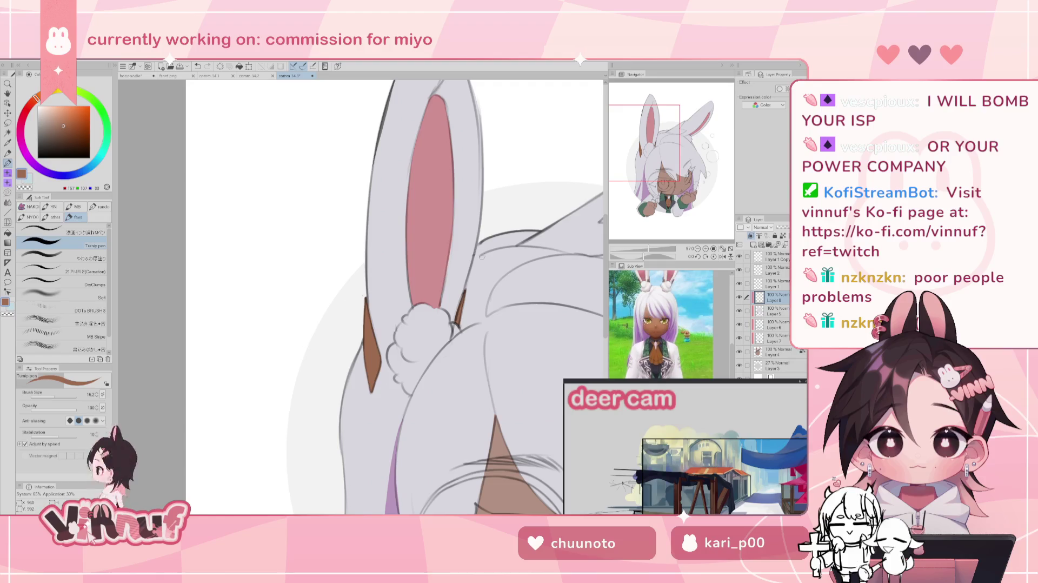
{"action": "scroll", "coordinate": [685, 170], "scroll_direction": "down", "scroll_amount": 3}
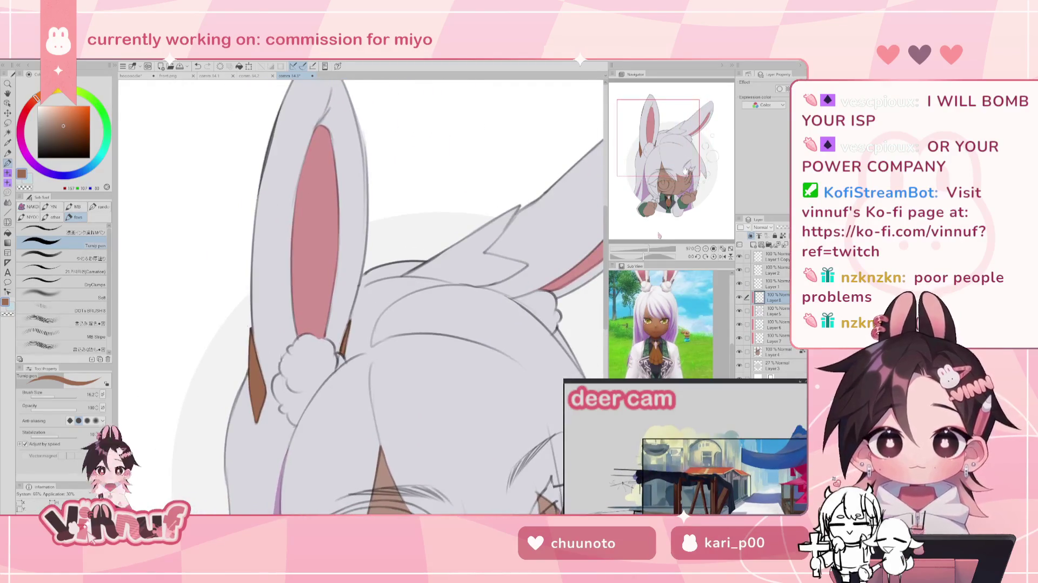
{"action": "mouse_move", "coordinate": [370, 123]}
{"action": "left_mouse_down"}
{"action": "mouse_move", "coordinate": [378, 192]}
{"action": "mouse_move", "coordinate": [382, 156]}
{"action": "mouse_move", "coordinate": [385, 176]}
{"action": "left_mouse_up"}
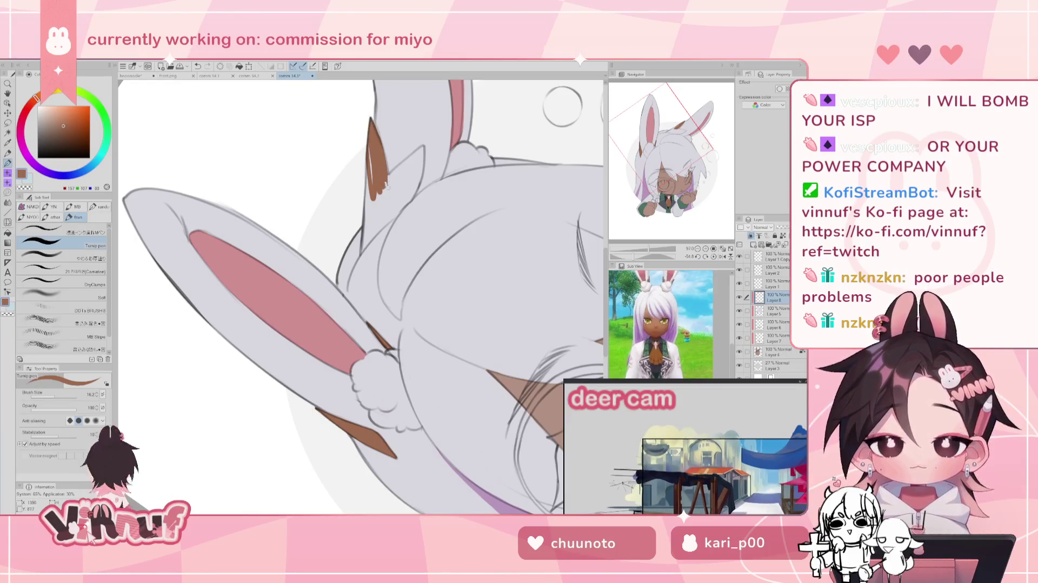
Step: Paint a brown patch into the right ear base, fill its gaps, and reset the view
{"action": "left_click_drag", "start_coordinate": [369, 218], "coordinate": [369, 152]}
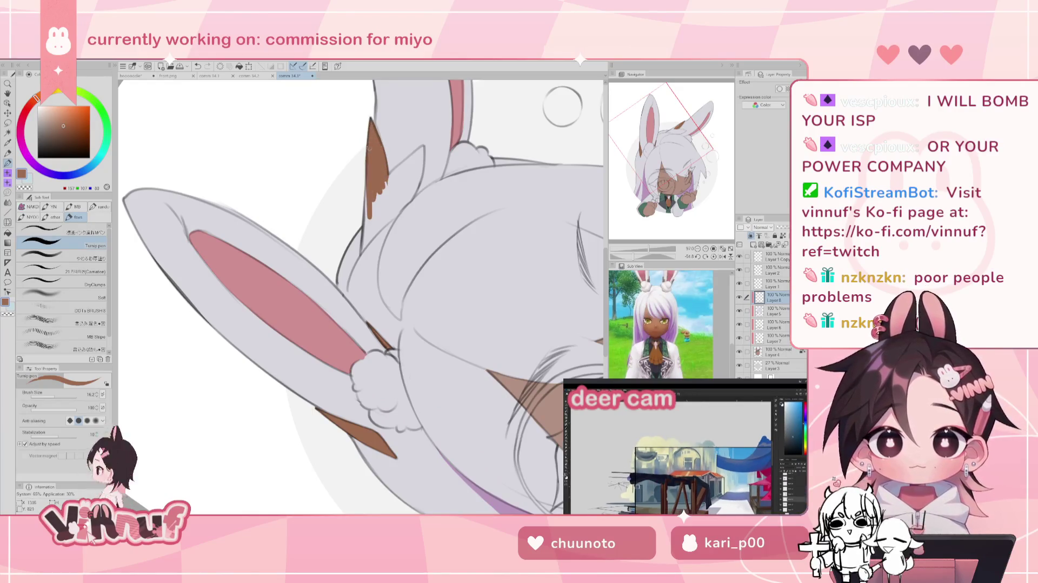
{"action": "key", "text": "ctrl+z"}
{"action": "mouse_move", "coordinate": [363, 238]}
{"action": "left_mouse_down"}
{"action": "mouse_move", "coordinate": [368, 204]}
{"action": "mouse_move", "coordinate": [415, 153]}
{"action": "mouse_move", "coordinate": [423, 173]}
{"action": "mouse_move", "coordinate": [389, 194]}
{"action": "mouse_move", "coordinate": [385, 211]}
{"action": "left_mouse_up"}
{"action": "left_click_drag", "start_coordinate": [419, 167], "coordinate": [397, 204]}
{"action": "key", "text": "h"}
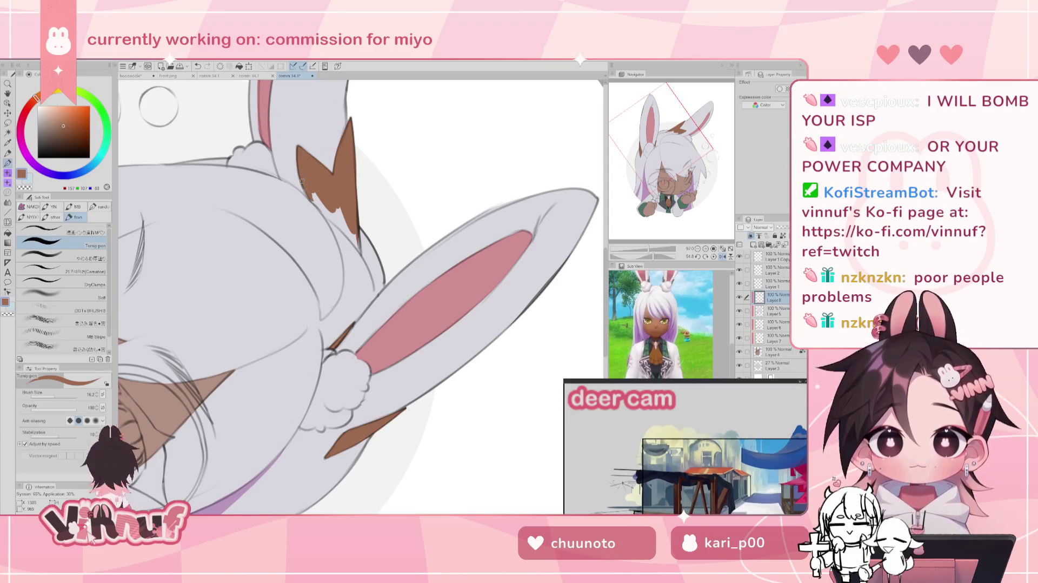
{"action": "left_click_drag", "start_coordinate": [313, 195], "coordinate": [346, 228]}
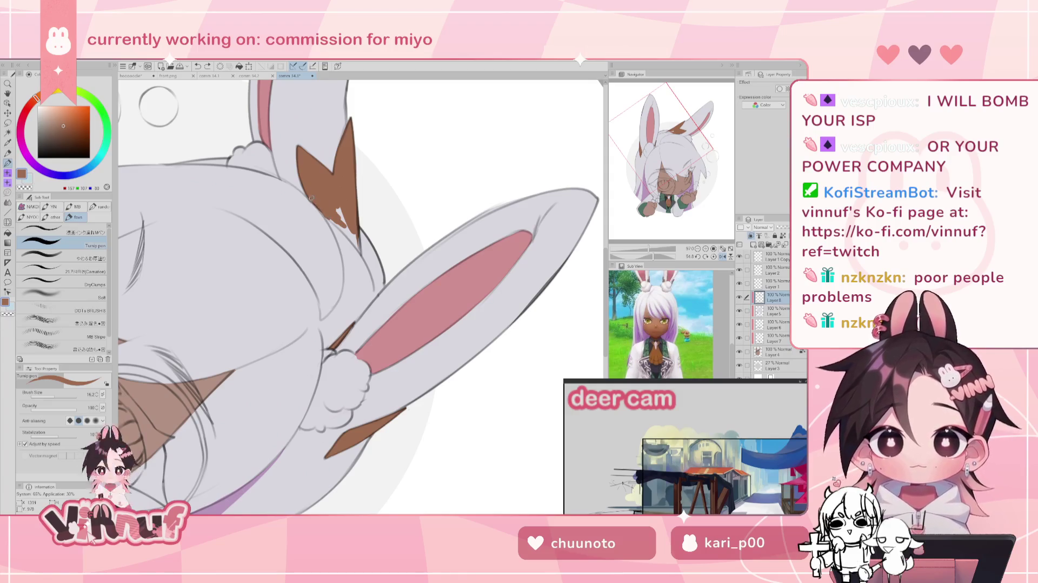
{"action": "left_click_drag", "start_coordinate": [336, 209], "coordinate": [346, 230]}
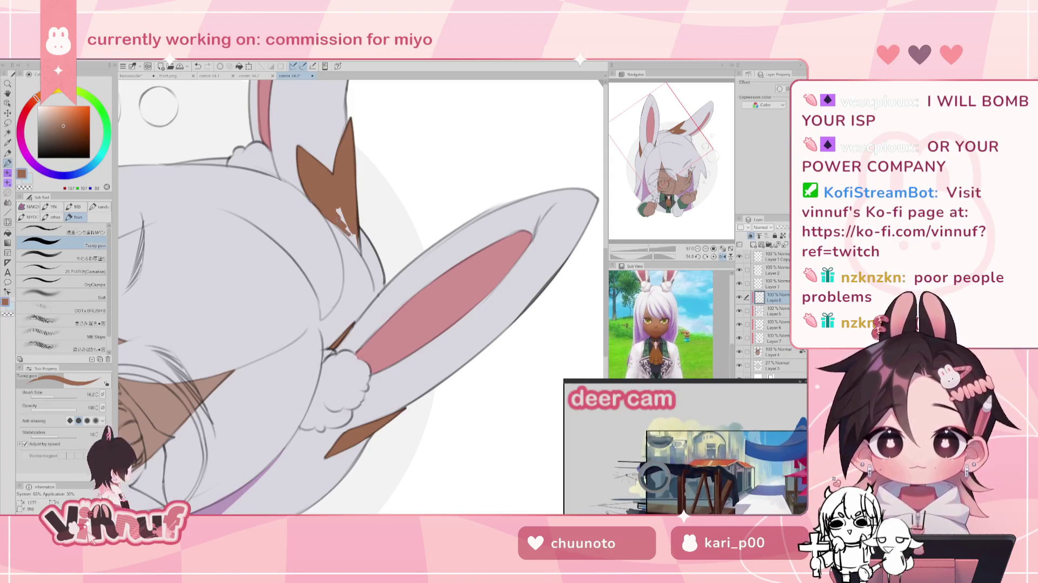
{"action": "key", "text": "ctrl+z"}
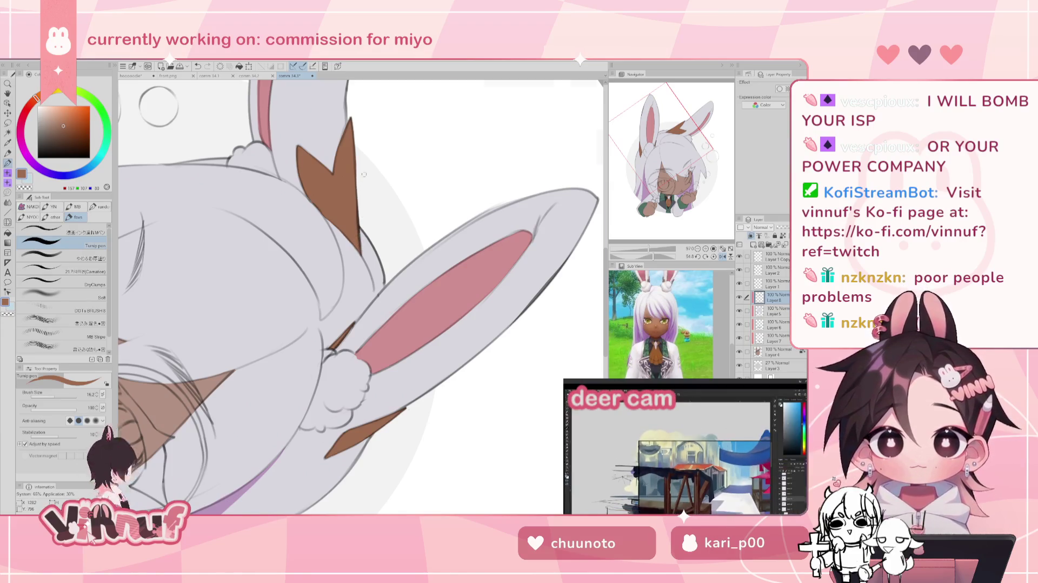
{"action": "key", "text": "h"}
{"action": "key", "text": "ctrl+@"}
{"action": "key", "text": "ctrl+minus"}
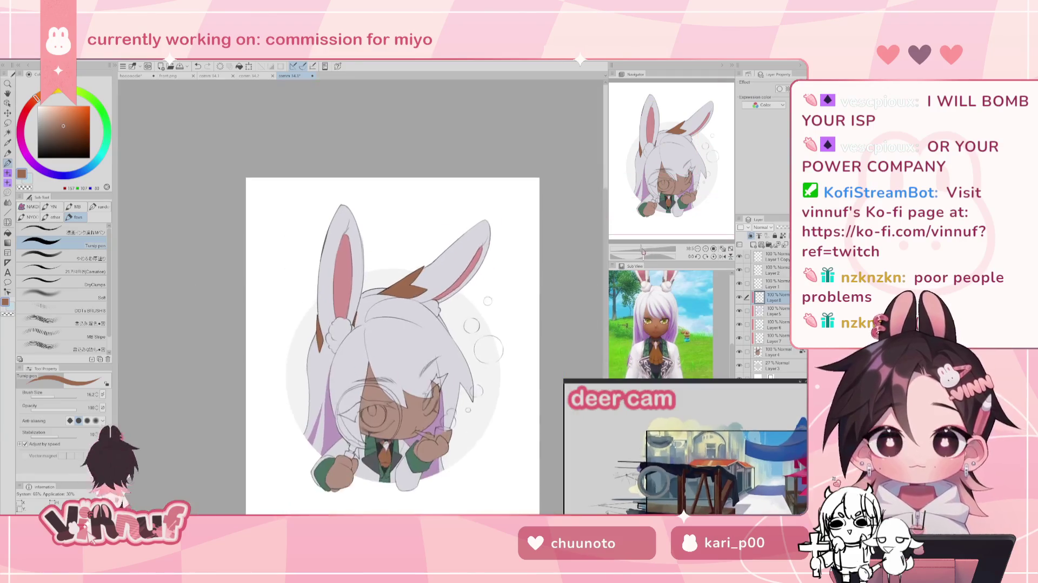
Step: Zoom in on the face, try and undo a brown stroke, and rotate the view to draw
{"action": "left_click_drag", "start_coordinate": [670, 176], "coordinate": [691, 196]}
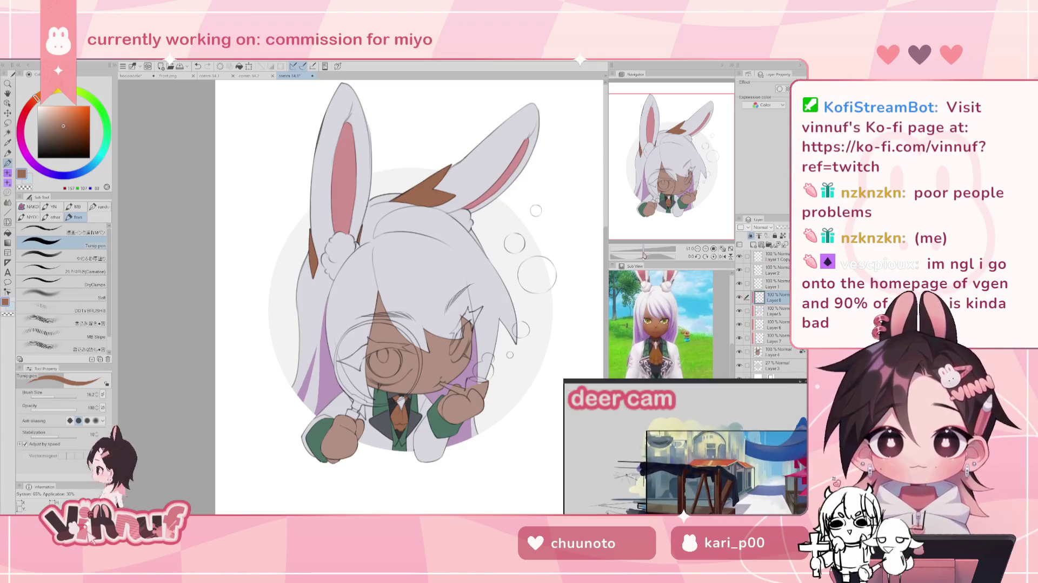
{"action": "left_click_drag", "start_coordinate": [643, 253], "coordinate": [646, 251]}
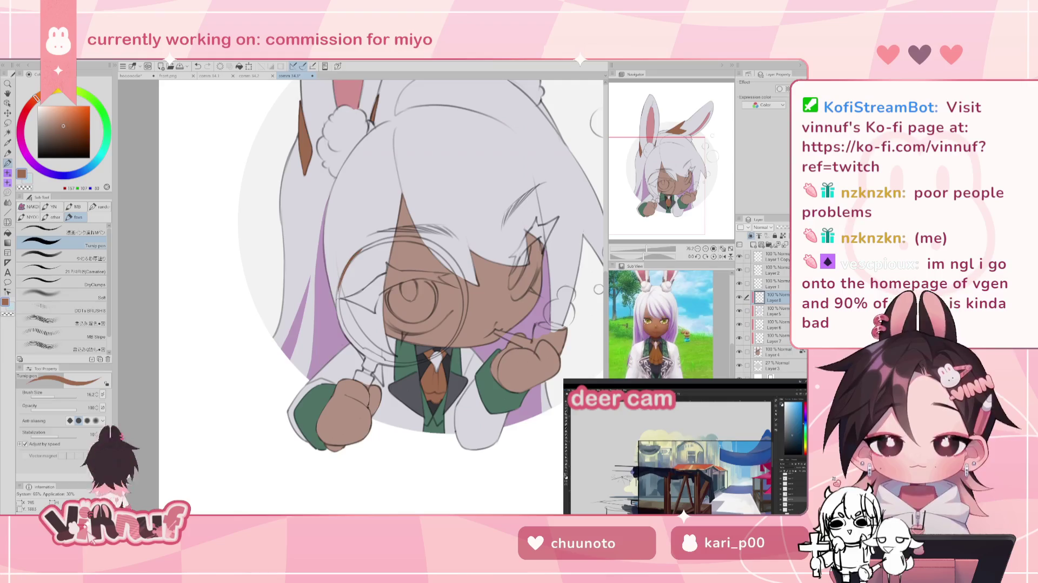
{"action": "left_click_drag", "start_coordinate": [340, 285], "coordinate": [336, 316]}
{"action": "key", "text": "ctrl+z"}
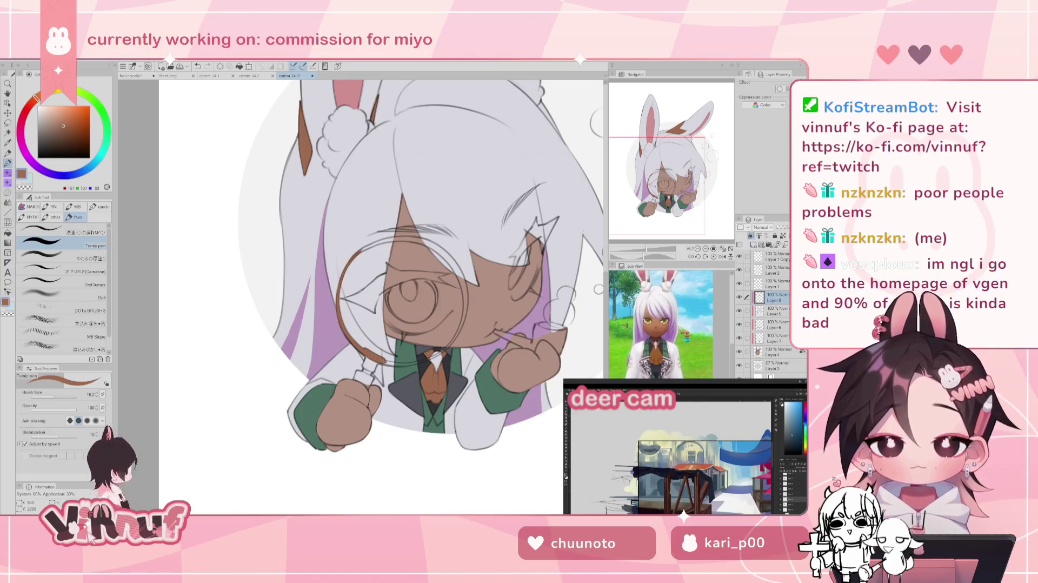
{"action": "left_click_drag", "start_coordinate": [647, 257], "coordinate": [620, 257]}
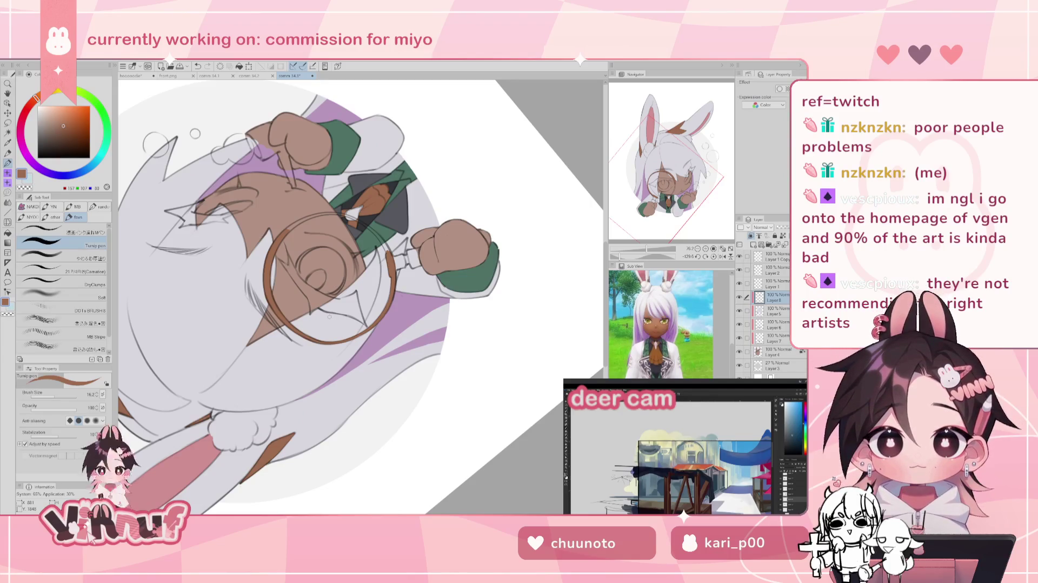
{"action": "left_click", "coordinate": [713, 256]}
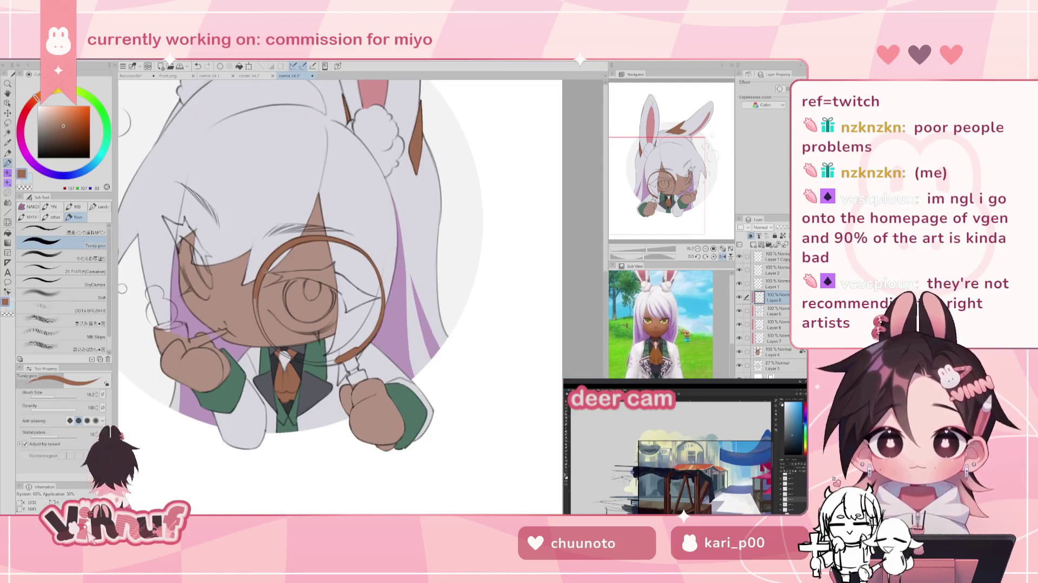
Step: Darken the rim's left edge, fill the handle's ring joint brown, and outline the handle bottom dark
{"action": "left_click_drag", "start_coordinate": [257, 299], "coordinate": [254, 322]}
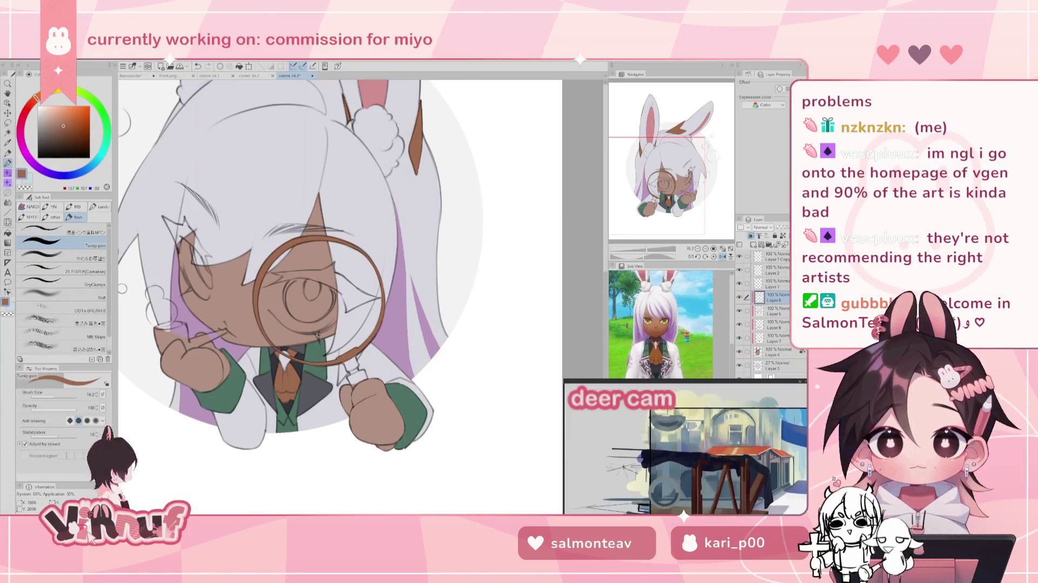
{"action": "key", "text": "h"}
{"action": "mouse_move", "coordinate": [646, 249]}
{"action": "left_mouse_down"}
{"action": "mouse_move", "coordinate": [653, 230]}
{"action": "mouse_move", "coordinate": [655, 238]}
{"action": "left_mouse_up"}
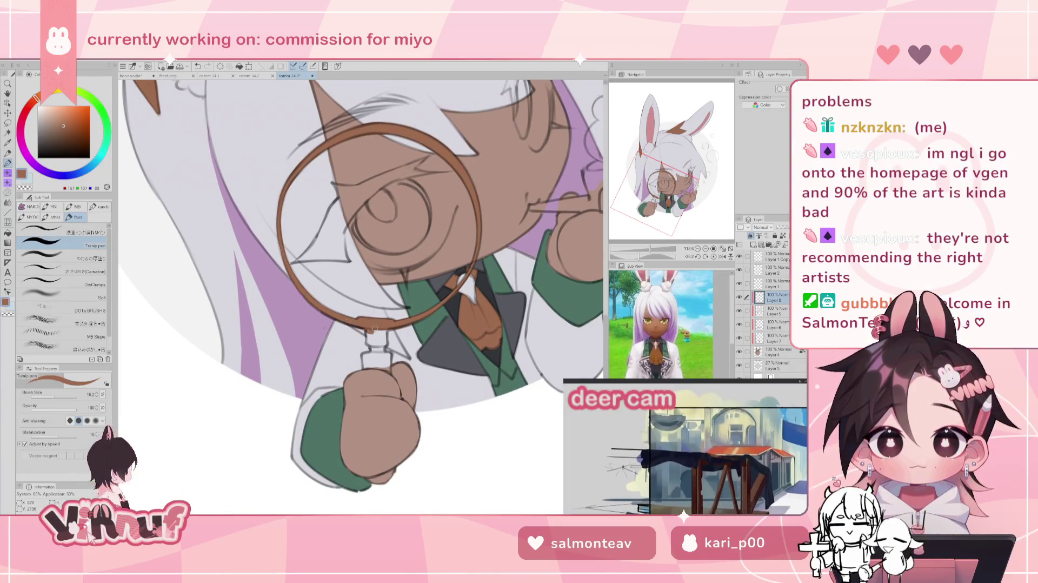
{"action": "left_click_drag", "start_coordinate": [368, 336], "coordinate": [384, 332]}
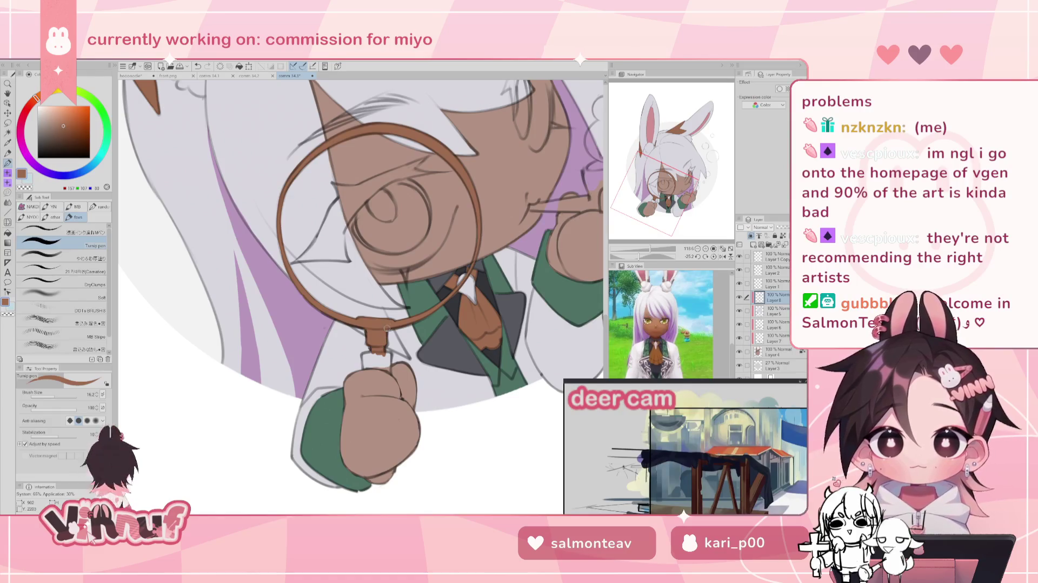
{"action": "left_click", "coordinate": [366, 361], "text": "alt"}
{"action": "left_click_drag", "start_coordinate": [362, 357], "coordinate": [386, 355]}
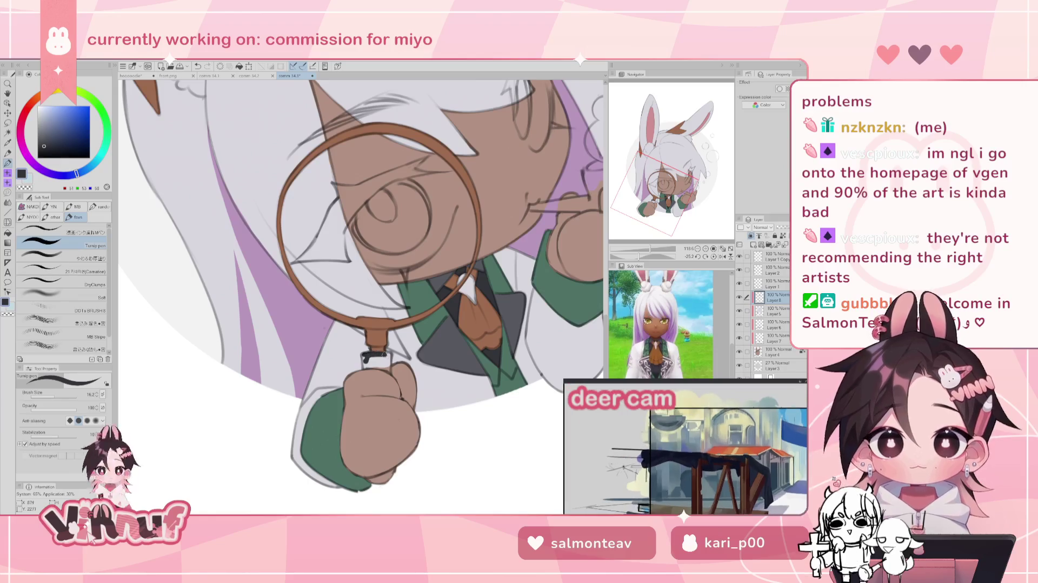
Step: Paint the handle's dark bottom band, tidy it with the eraser, and set the view upright
{"action": "key", "text": "ctrl+z"}
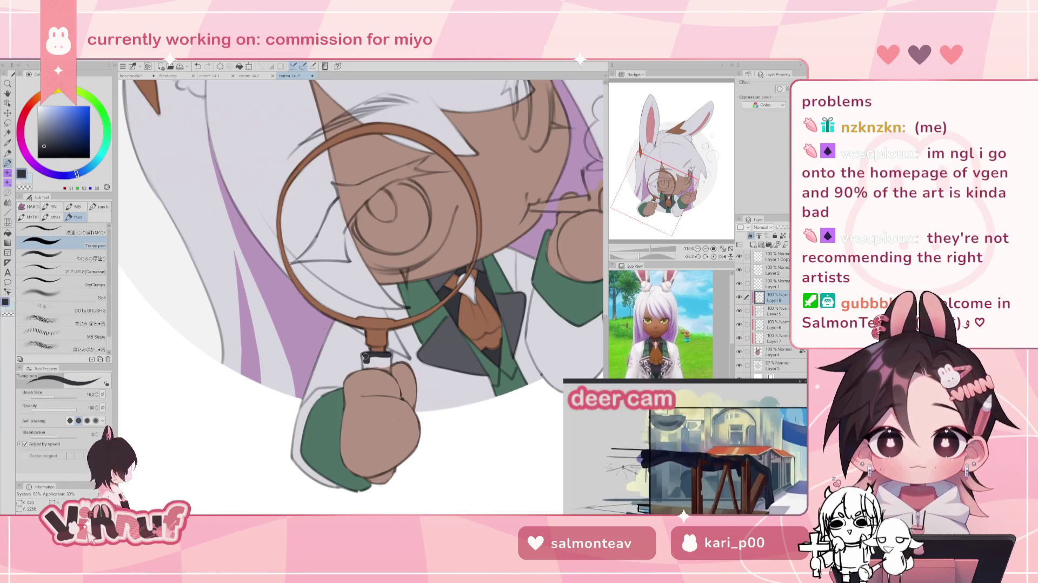
{"action": "left_click_drag", "start_coordinate": [367, 363], "coordinate": [396, 376]}
{"action": "key", "text": "e"}
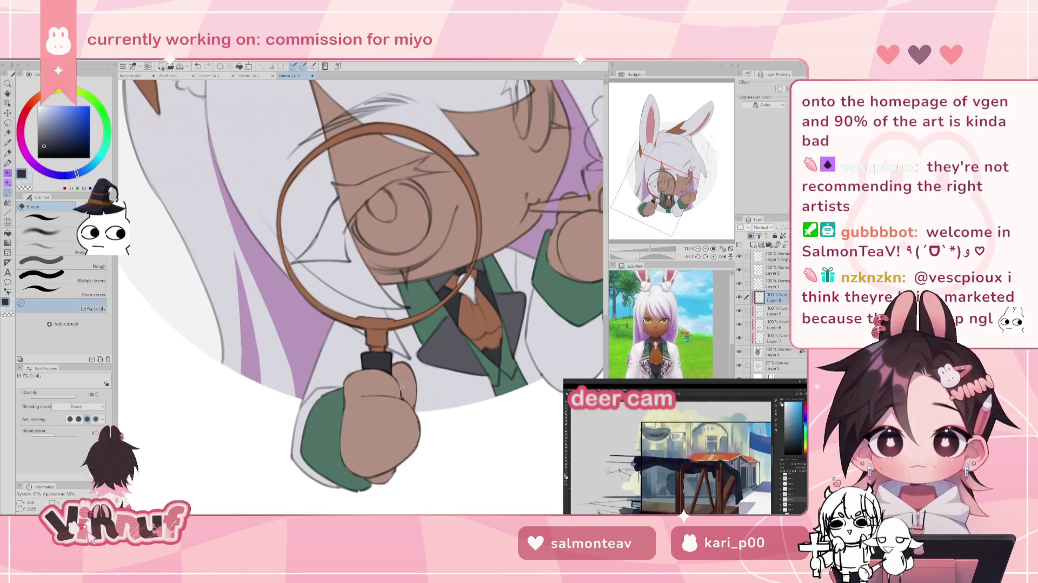
{"action": "left_click_drag", "start_coordinate": [402, 386], "coordinate": [367, 308]}
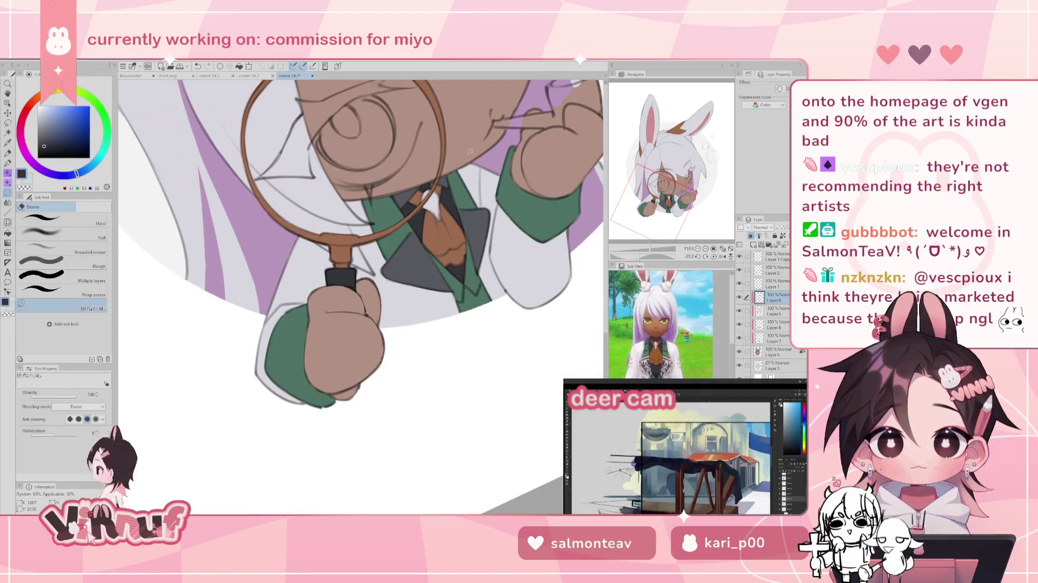
{"action": "key", "text": "p"}
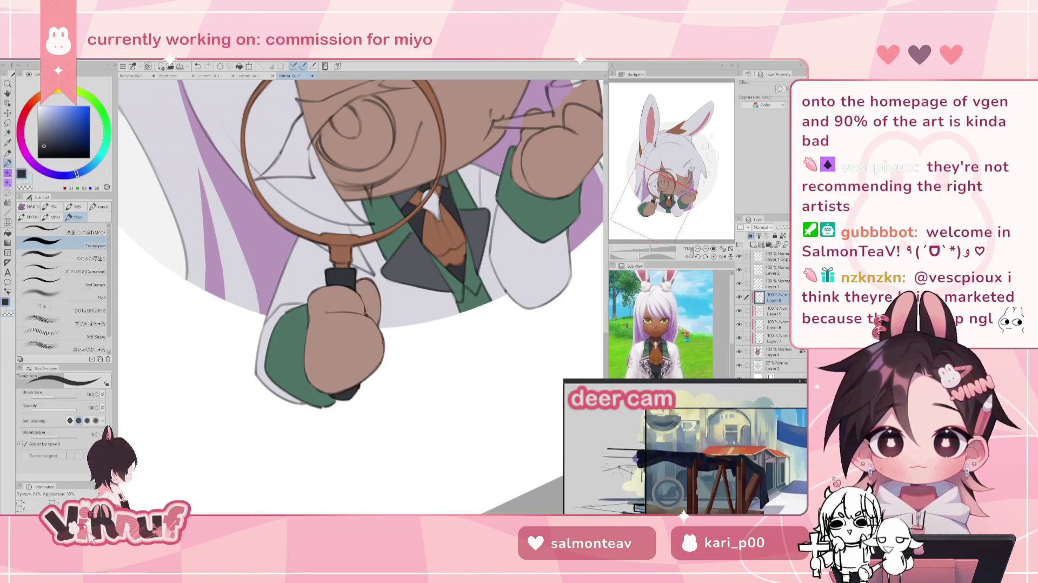
{"action": "left_click", "coordinate": [705, 256]}
{"action": "left_click", "coordinate": [698, 248]}
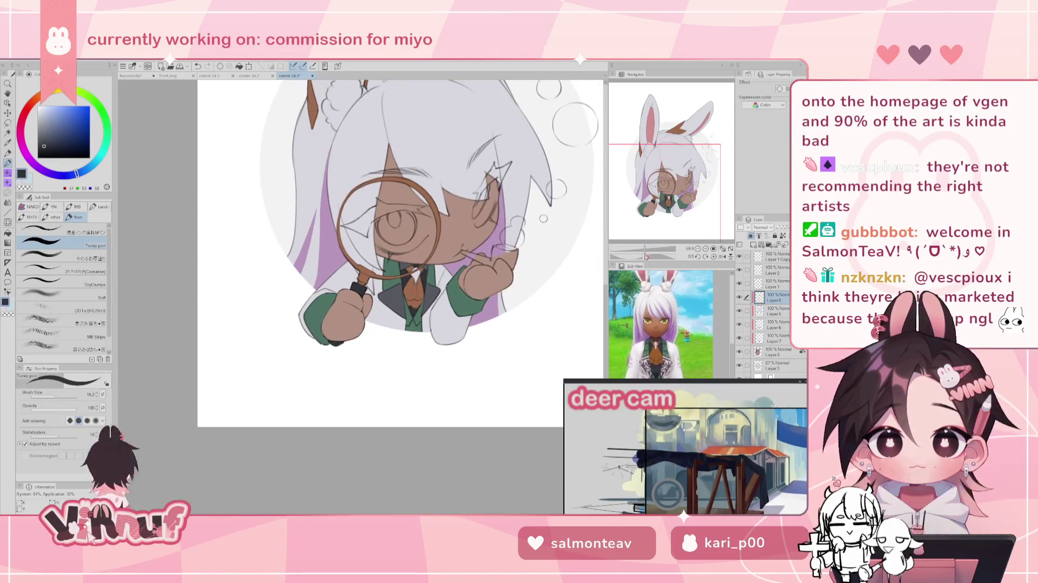
{"action": "left_click_drag", "start_coordinate": [674, 187], "coordinate": [671, 174]}
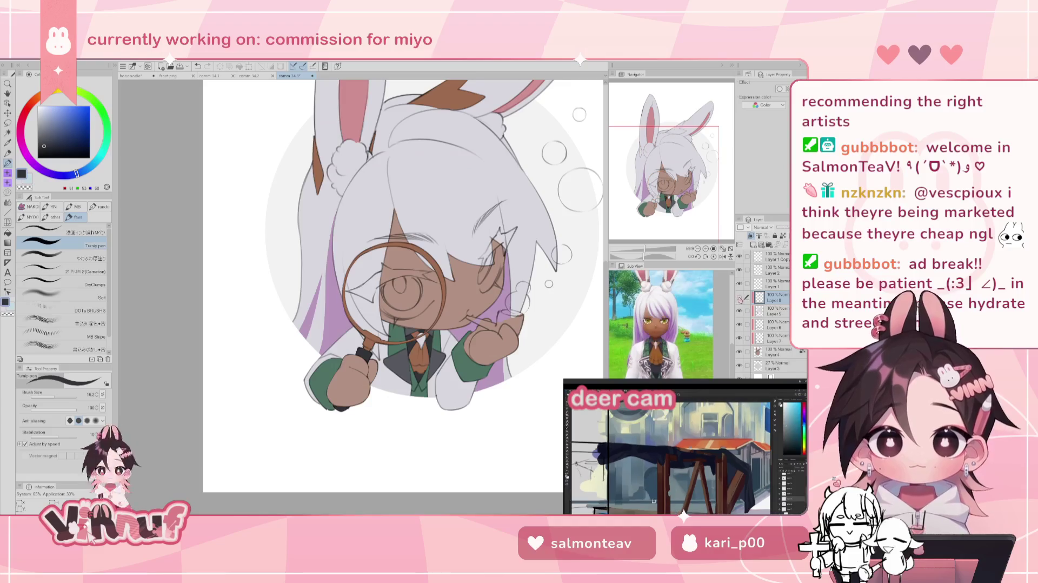
{"action": "left_click_drag", "start_coordinate": [645, 249], "coordinate": [645, 250]}
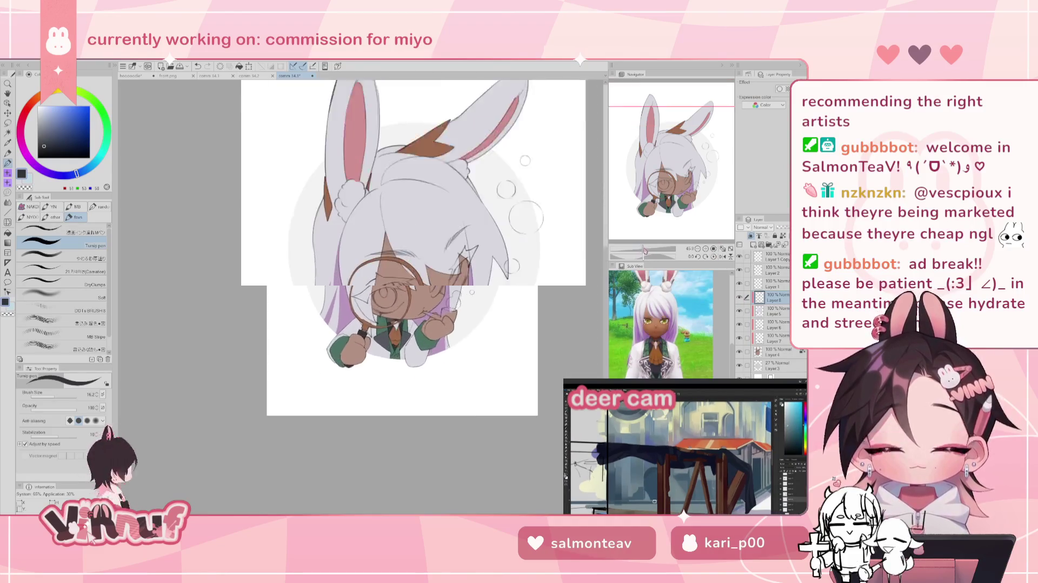
Step: Redraw the magnifying-glass rim as a thick black ring
{"action": "scroll", "coordinate": [674, 190], "scroll_direction": "down", "scroll_amount": 1}
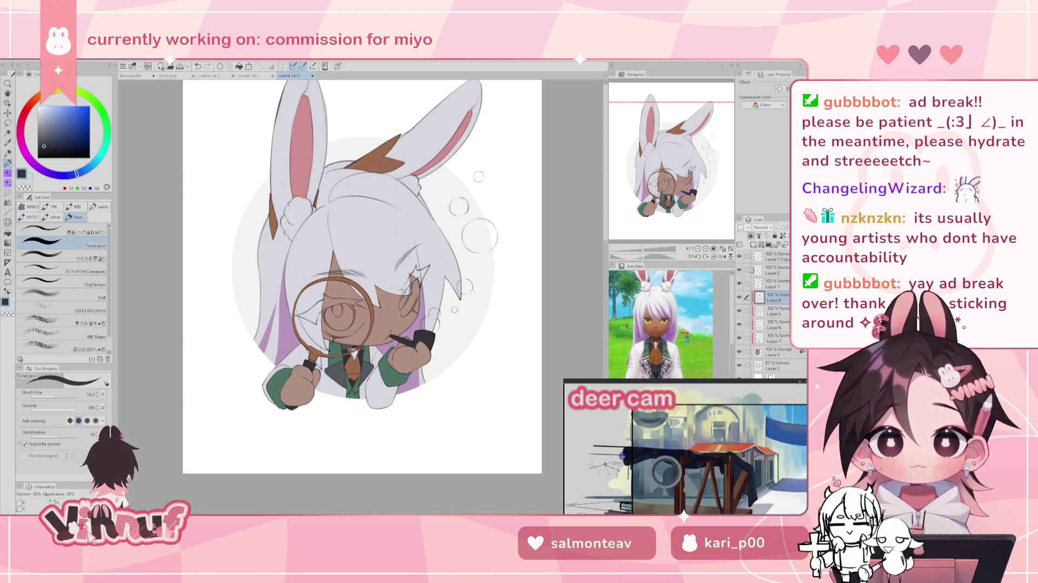
{"action": "left_click_drag", "start_coordinate": [63, 394], "coordinate": [76, 395]}
{"action": "mouse_move", "coordinate": [324, 278]}
{"action": "left_mouse_down"}
{"action": "mouse_move", "coordinate": [292, 311]}
{"action": "mouse_move", "coordinate": [335, 359]}
{"action": "mouse_move", "coordinate": [330, 276]}
{"action": "left_mouse_up"}
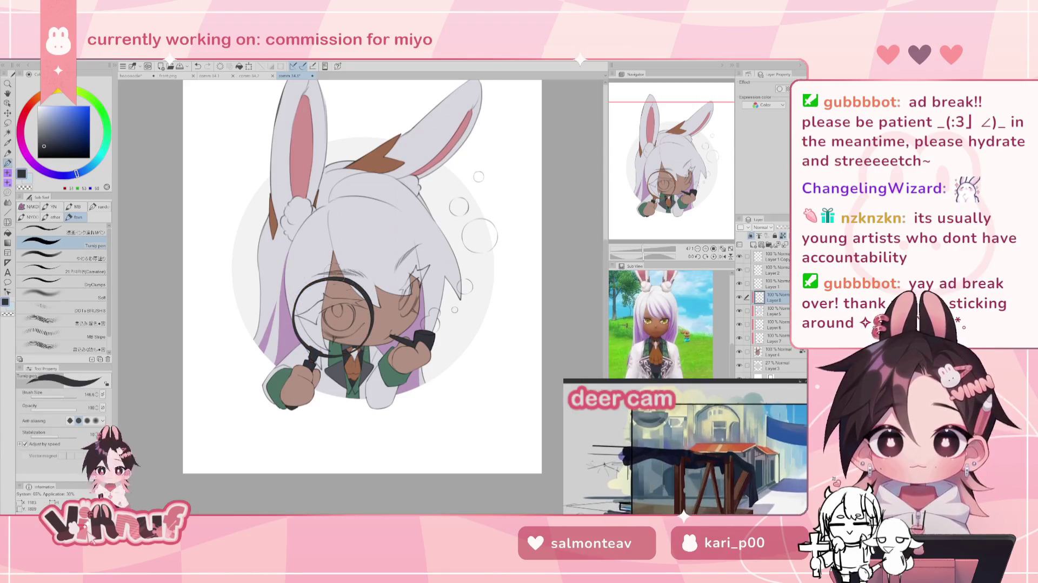
Step: Eyedrop the skin brown and paint the handle near the hand and the pipe stem
{"action": "left_click", "coordinate": [294, 379], "text": "alt"}
{"action": "left_click_drag", "start_coordinate": [316, 361], "coordinate": [300, 370]}
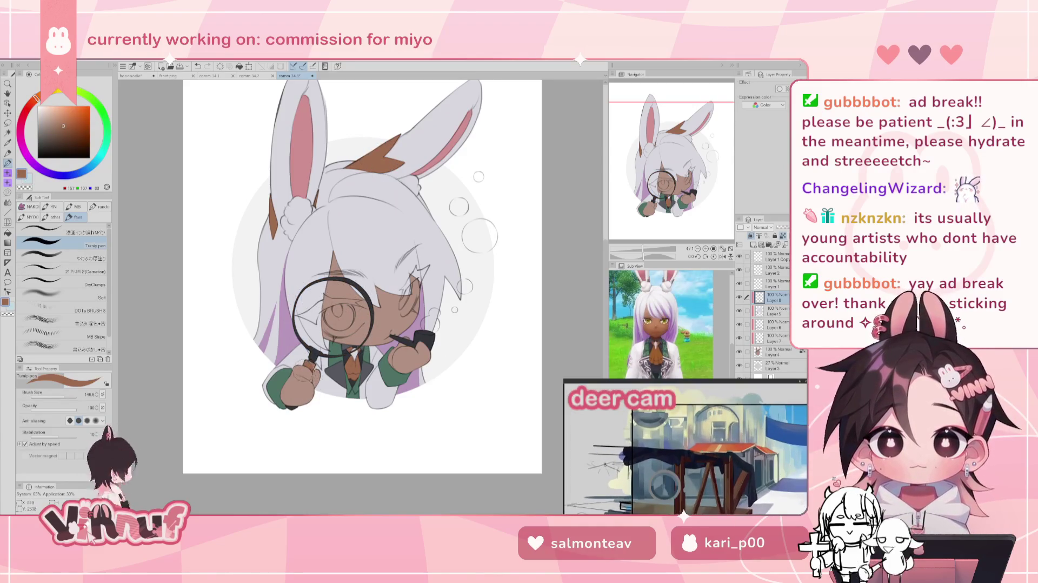
{"action": "mouse_move", "coordinate": [398, 336]}
{"action": "left_mouse_down"}
{"action": "mouse_move", "coordinate": [417, 345]}
{"action": "mouse_move", "coordinate": [427, 328]}
{"action": "left_mouse_up"}
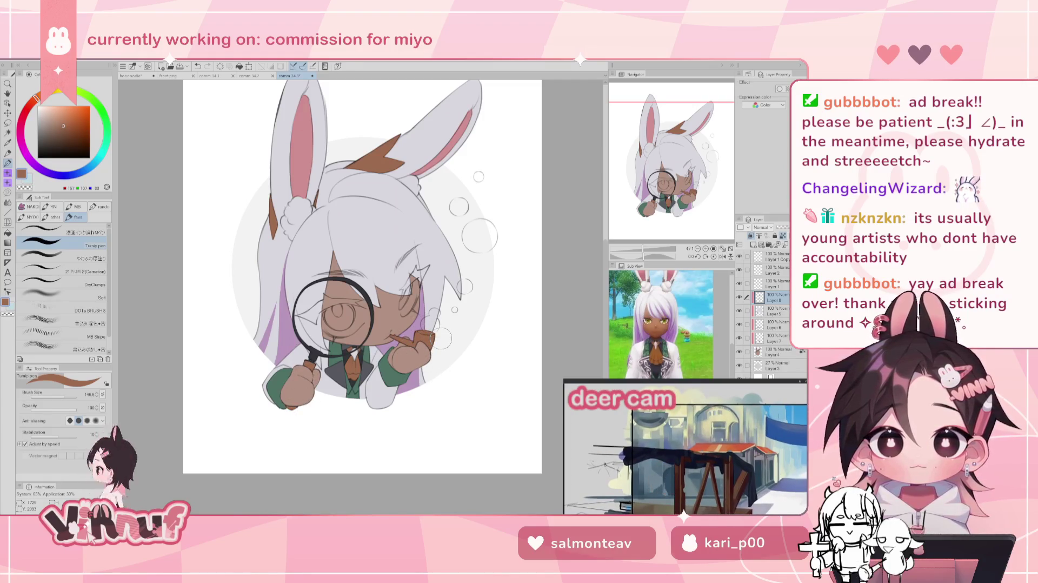
Step: Reframe the character and compare the pipe with and without its brown fill
{"action": "mouse_move", "coordinate": [687, 192]}
{"action": "left_mouse_down"}
{"action": "mouse_move", "coordinate": [692, 231]}
{"action": "mouse_move", "coordinate": [687, 189]}
{"action": "left_mouse_up"}
{"action": "mouse_move", "coordinate": [686, 373]}
{"action": "left_mouse_down"}
{"action": "mouse_move", "coordinate": [688, 348]}
{"action": "mouse_move", "coordinate": [689, 373]}
{"action": "left_mouse_up"}
{"action": "scroll", "coordinate": [691, 367], "scroll_direction": "up", "scroll_amount": 3}
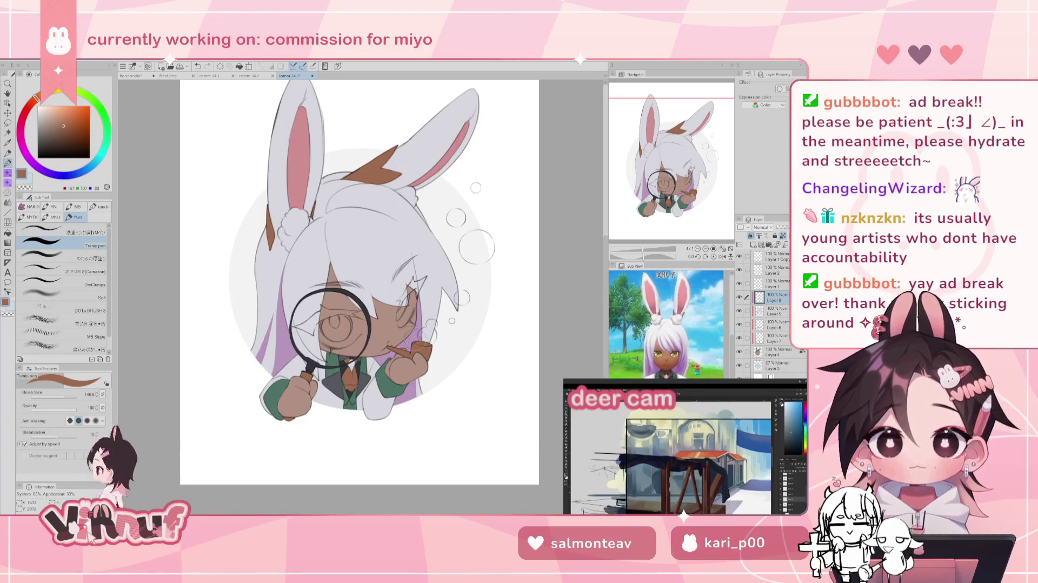
{"action": "key", "text": "ctrl+z"}
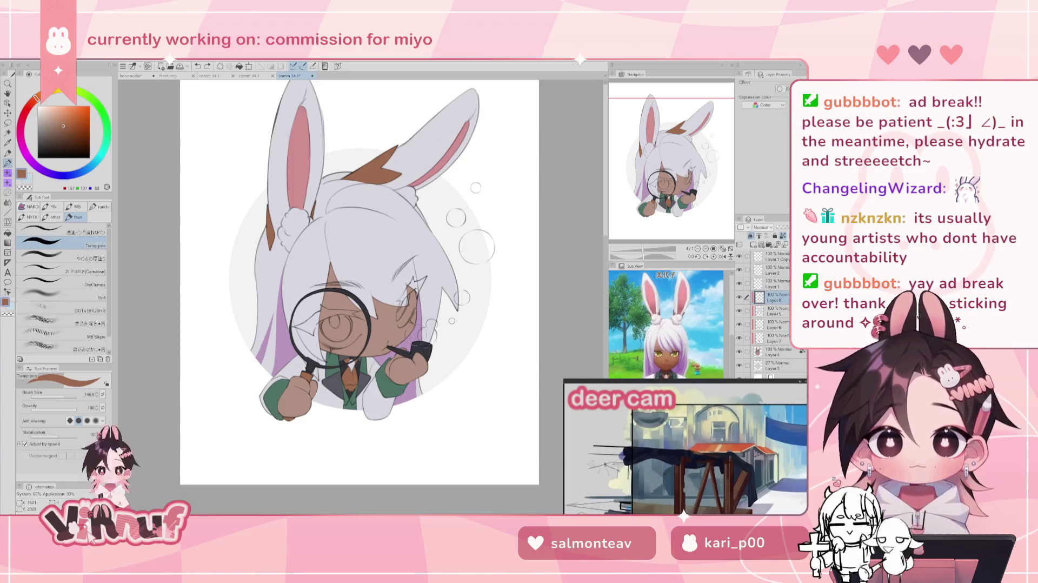
{"action": "key", "text": "ctrl+y"}
{"action": "key", "text": "ctrl+z"}
{"action": "key", "text": "ctrl+y"}
{"action": "key", "text": "ctrl+z"}
{"action": "key", "text": "ctrl+y"}
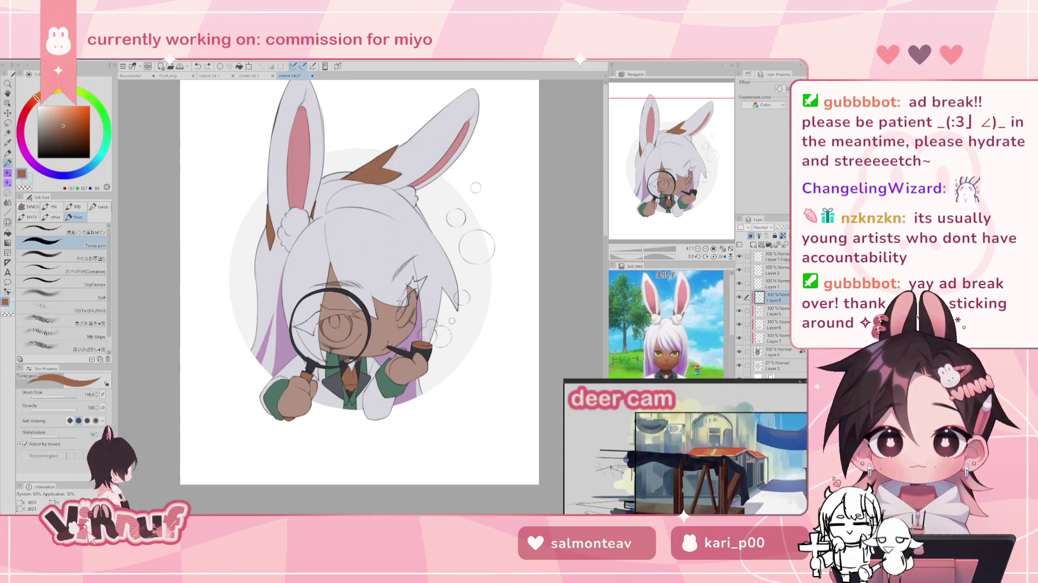
{"action": "left_click", "coordinate": [403, 350], "text": "alt"}
{"action": "left_click_drag", "start_coordinate": [70, 394], "coordinate": [55, 394]}
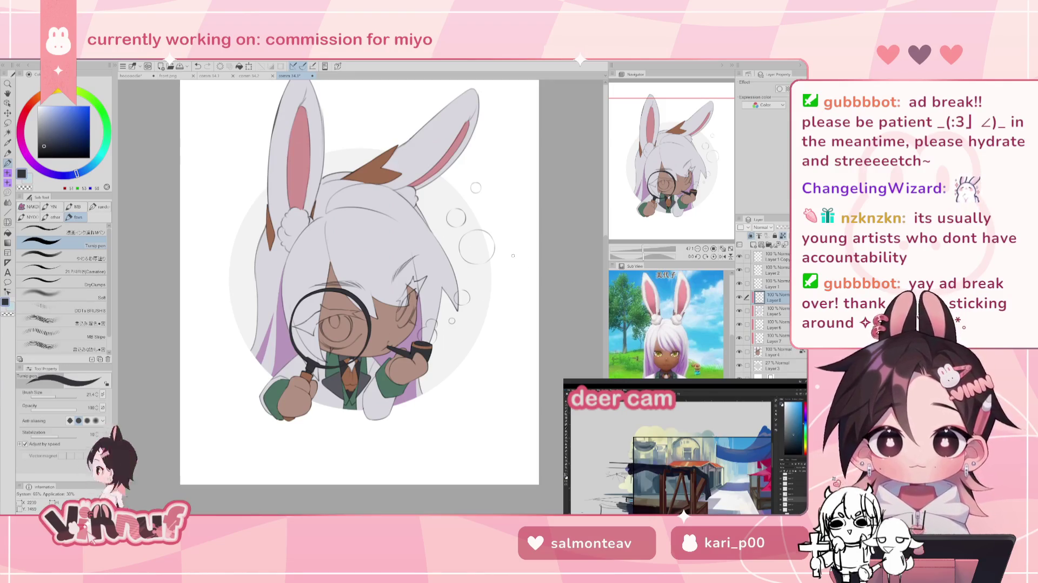
{"action": "left_click", "coordinate": [310, 376], "text": "alt"}
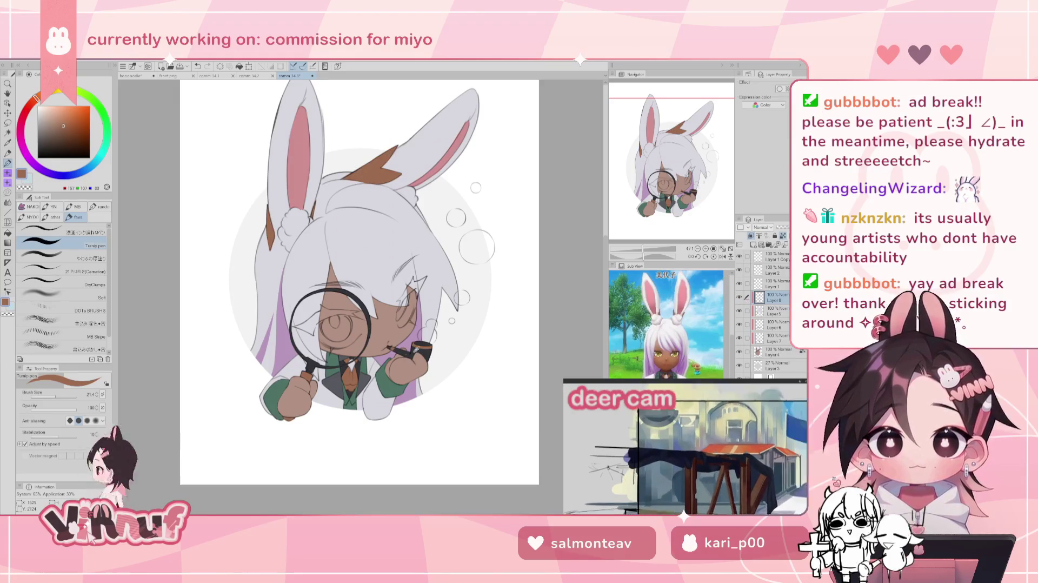
{"action": "left_click", "coordinate": [425, 339], "text": "alt"}
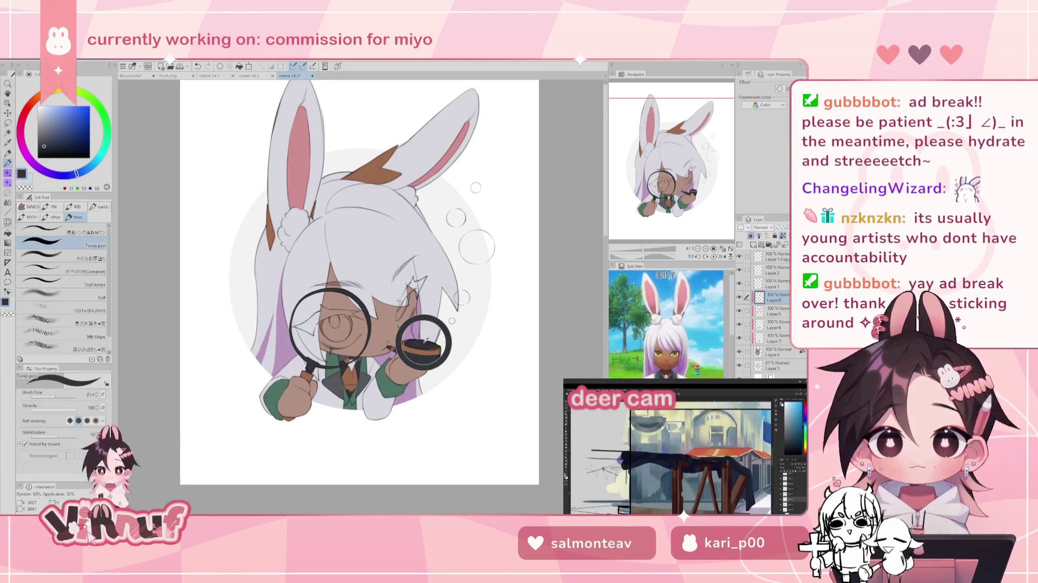
{"action": "left_click", "coordinate": [422, 344], "text": "alt"}
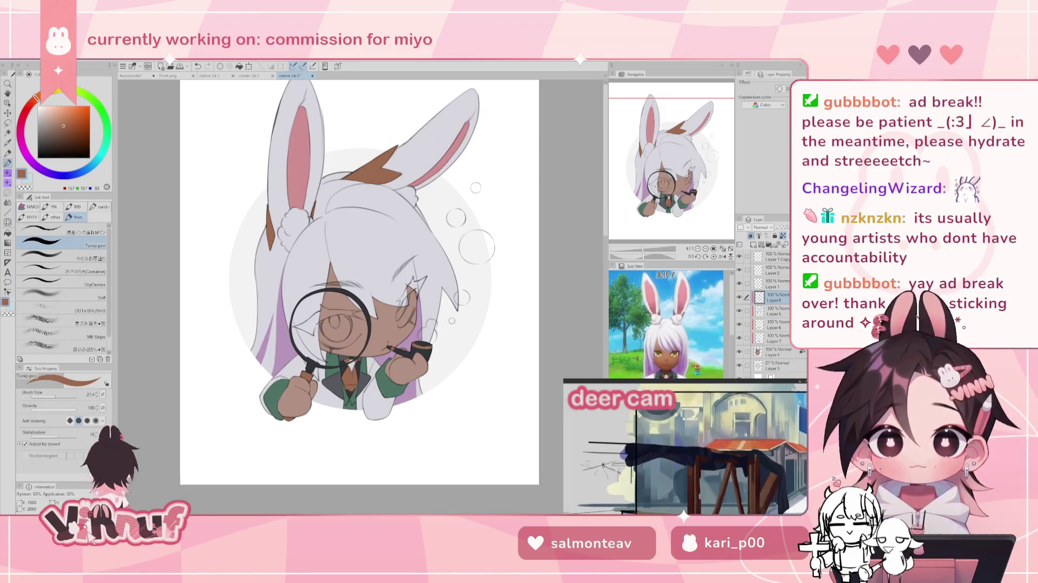
{"action": "left_click", "coordinate": [422, 344], "text": "alt"}
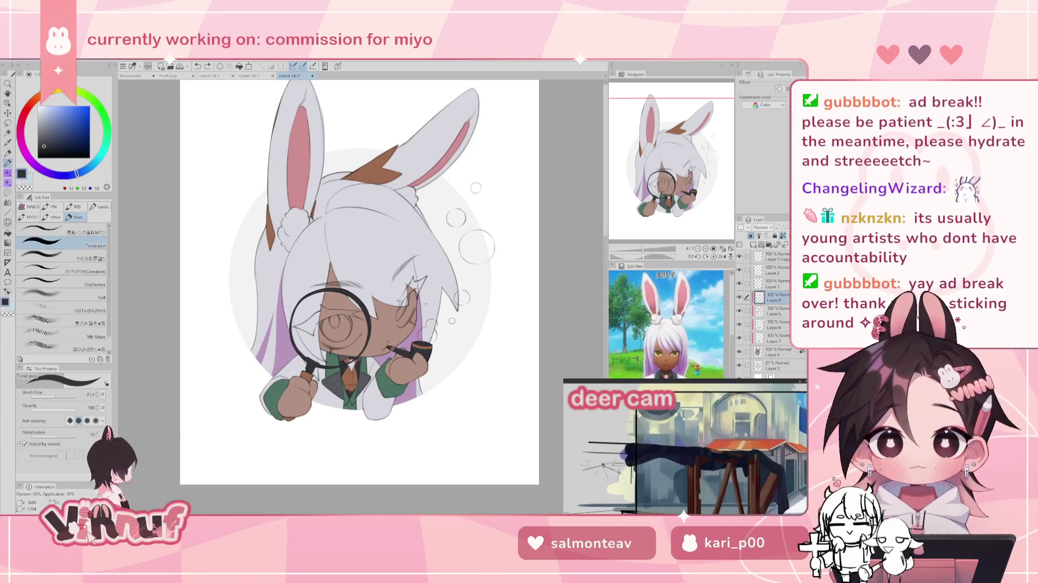
{"action": "left_click", "coordinate": [430, 347], "text": "alt"}
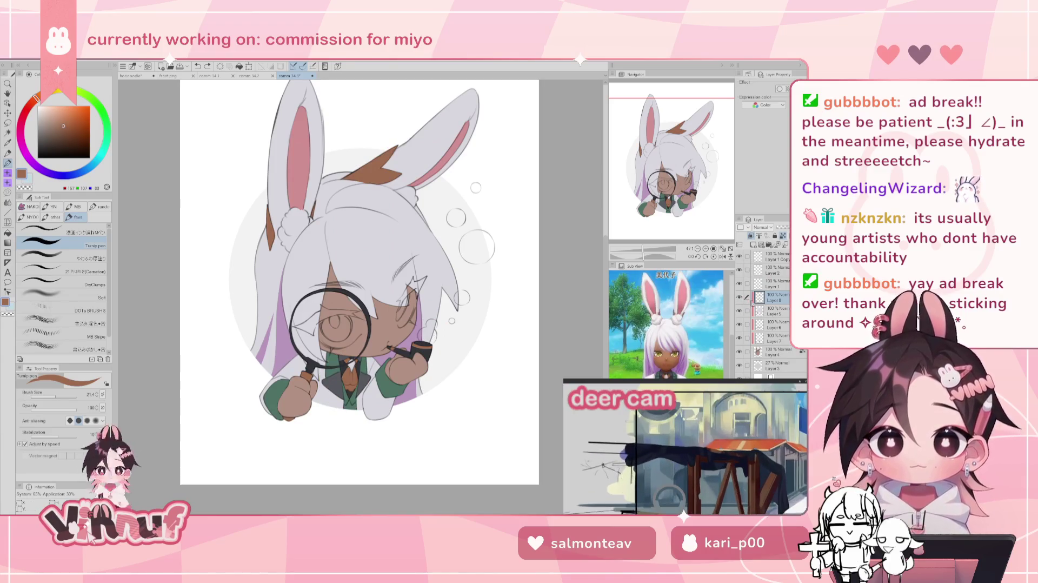
{"action": "left_click", "coordinate": [776, 336]}
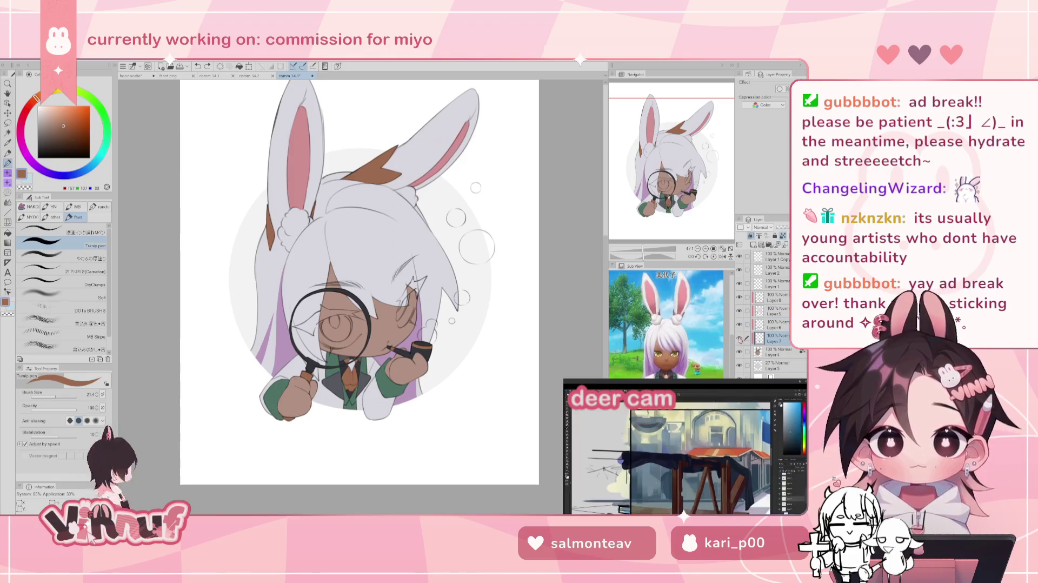
{"action": "mouse_move", "coordinate": [654, 245]}
{"action": "left_mouse_down"}
{"action": "mouse_move", "coordinate": [663, 248]}
{"action": "mouse_move", "coordinate": [634, 259]}
{"action": "left_mouse_up"}
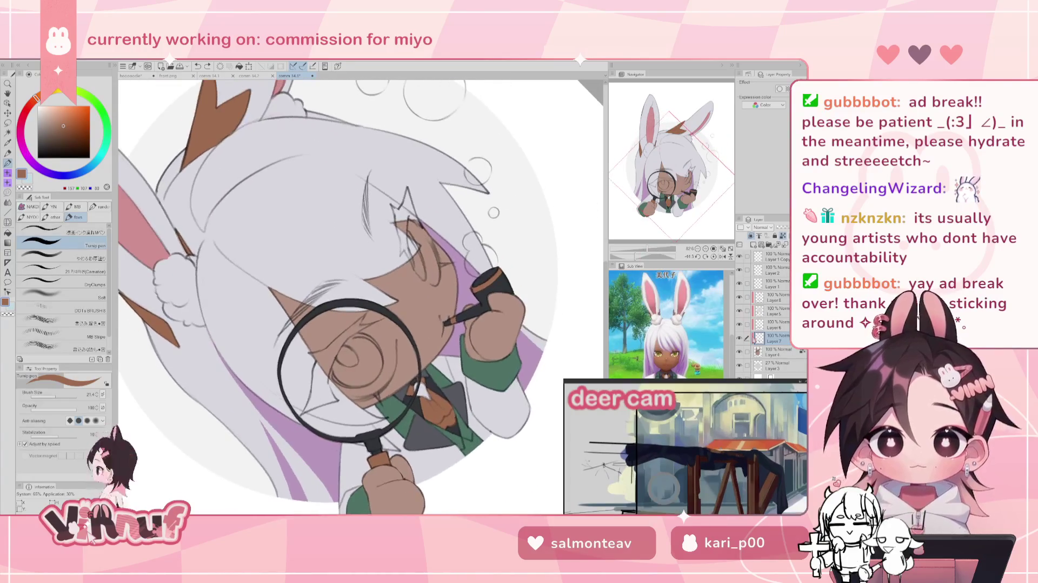
Step: On Layer 6, draw a dark line over the eye in the line colour
{"action": "left_click", "coordinate": [775, 324]}
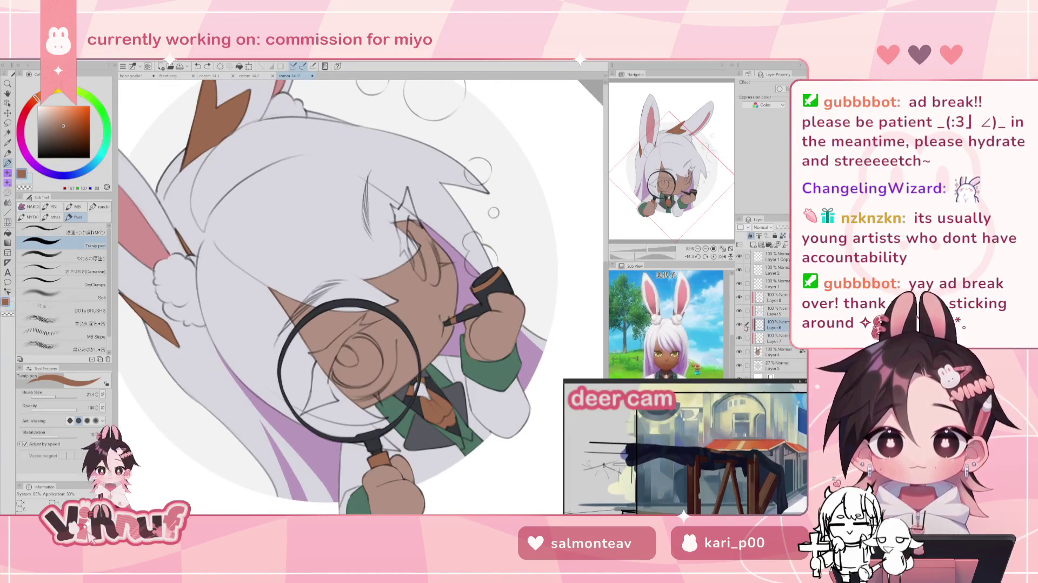
{"action": "left_click", "coordinate": [420, 405], "text": "alt"}
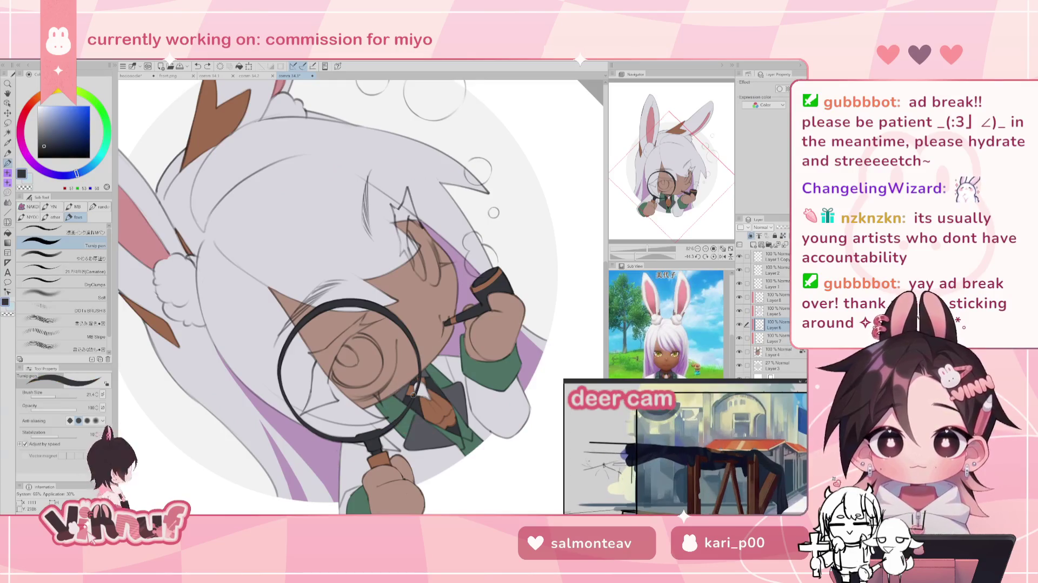
{"action": "mouse_move", "coordinate": [354, 328]}
{"action": "left_mouse_down"}
{"action": "mouse_move", "coordinate": [327, 352]}
{"action": "mouse_move", "coordinate": [324, 372]}
{"action": "left_mouse_up"}
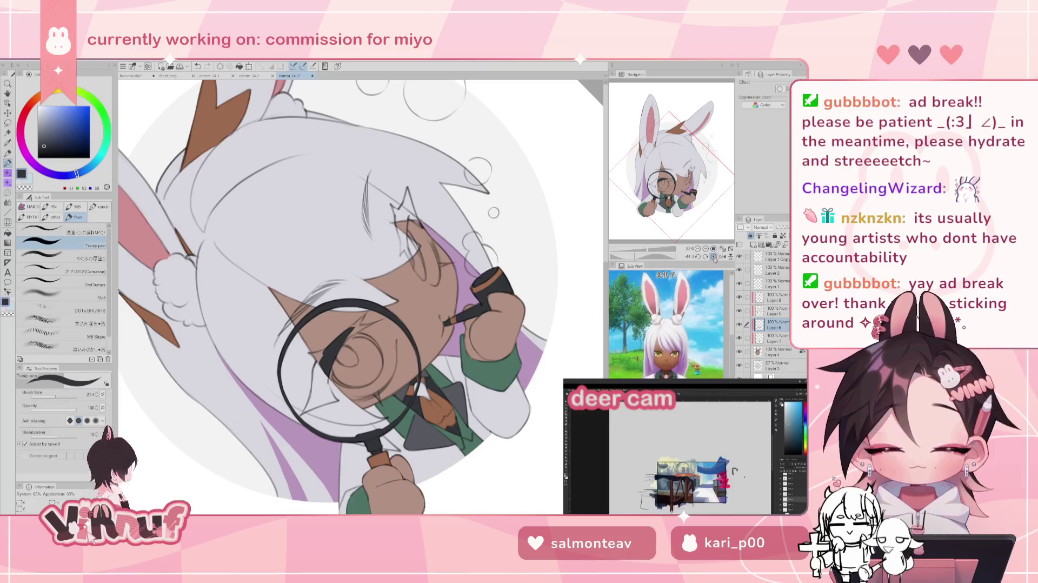
Step: Reset the canvas rotation, undo the stray marks near the eye, and add a small stroke
{"action": "left_click", "coordinate": [713, 256]}
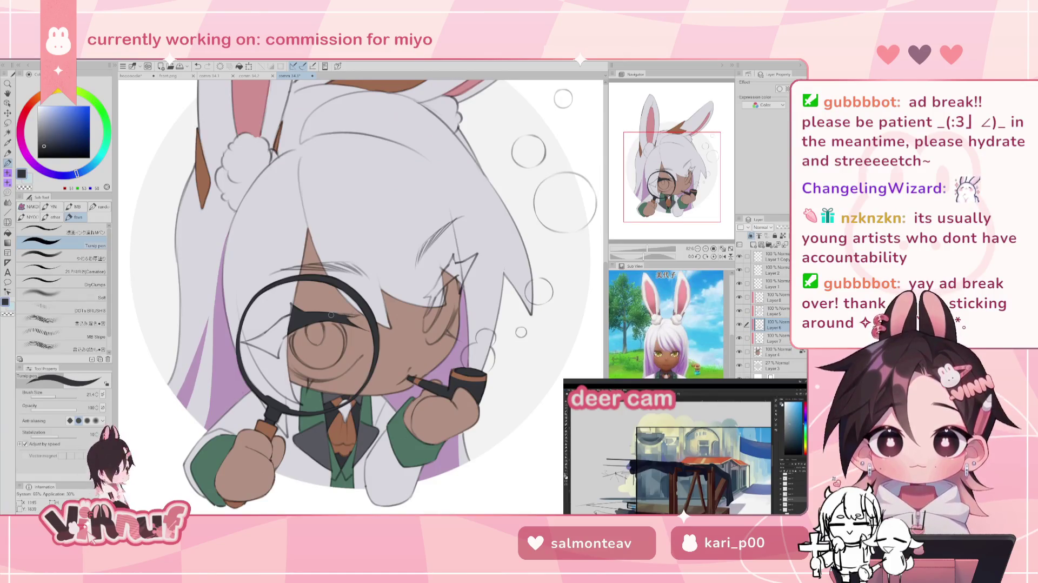
{"action": "key", "text": "ctrl+z"}
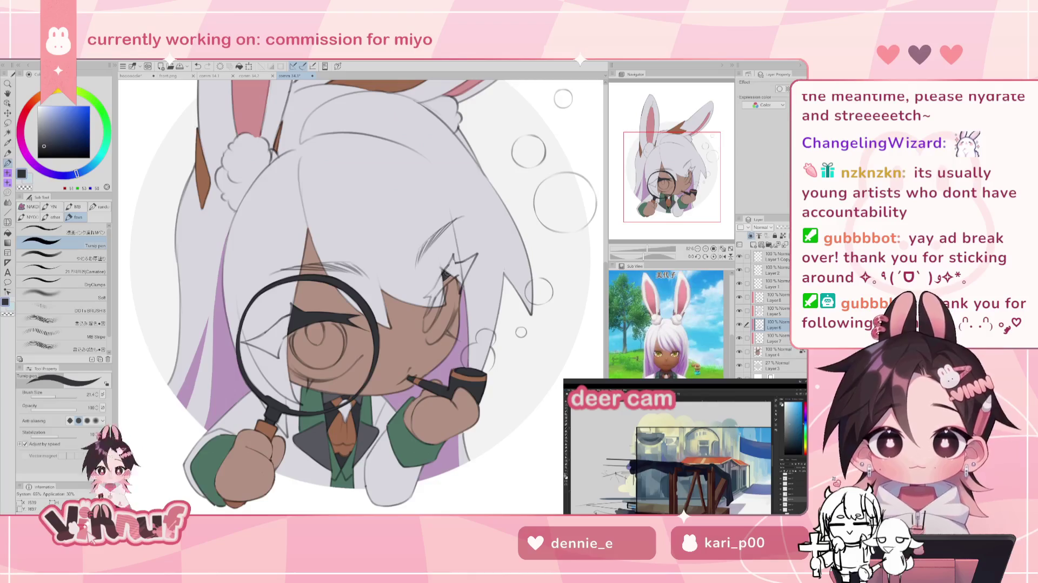
{"action": "key", "text": "ctrl+z"}
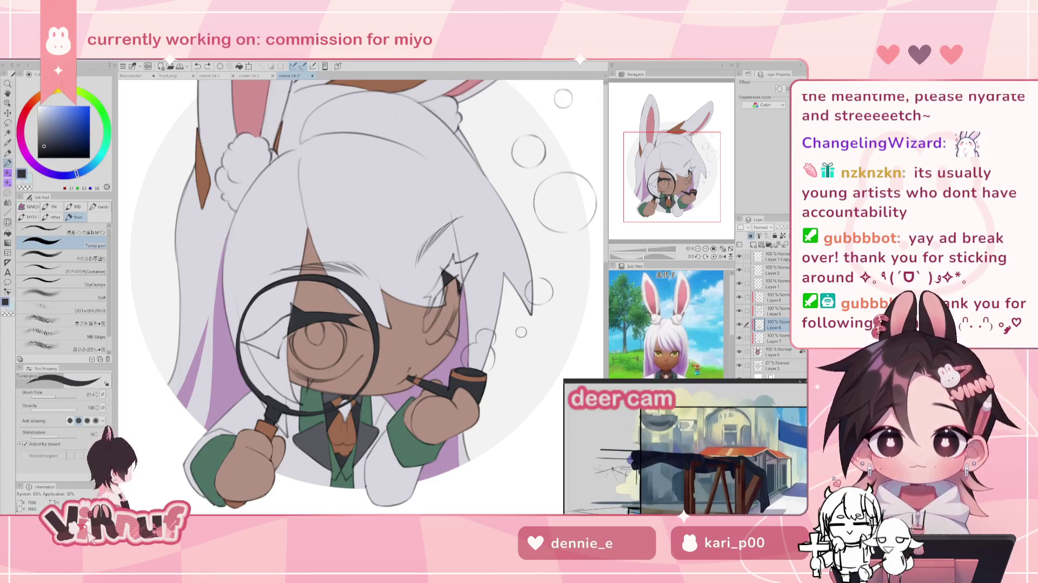
{"action": "left_click", "coordinate": [460, 285]}
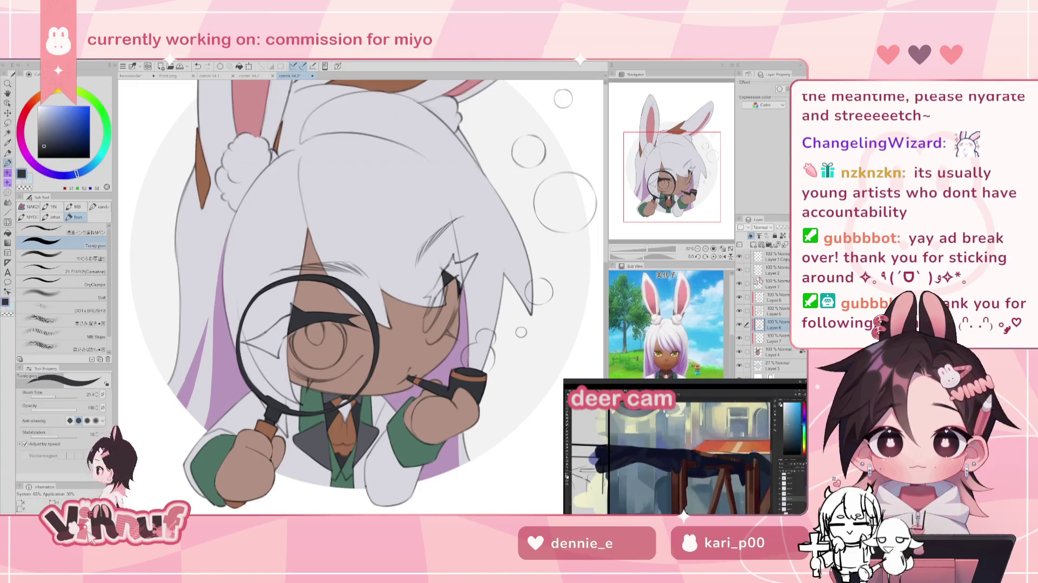
{"action": "left_click", "coordinate": [763, 310]}
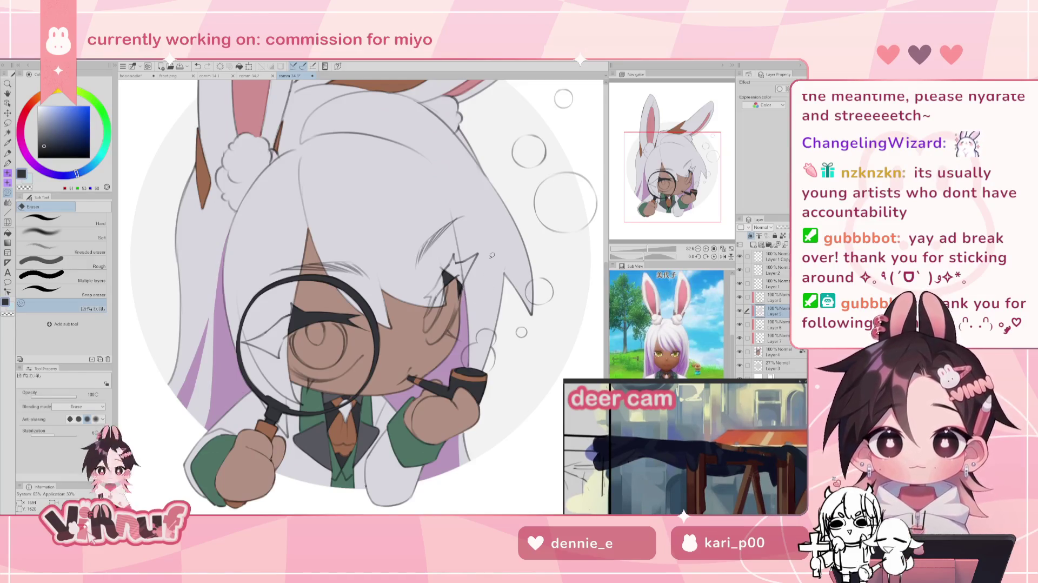
Step: With the Pen, briefly hide coat Layer 6, then eyedrop the face's skin tone onto Layer 4
{"action": "key", "text": "p"}
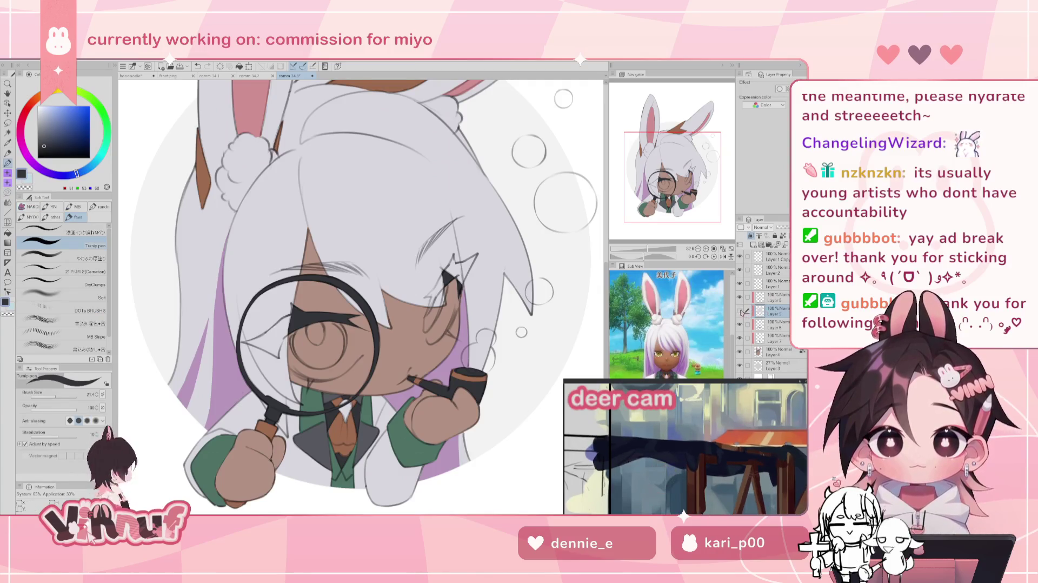
{"action": "left_click", "coordinate": [772, 326]}
{"action": "left_click", "coordinate": [739, 324]}
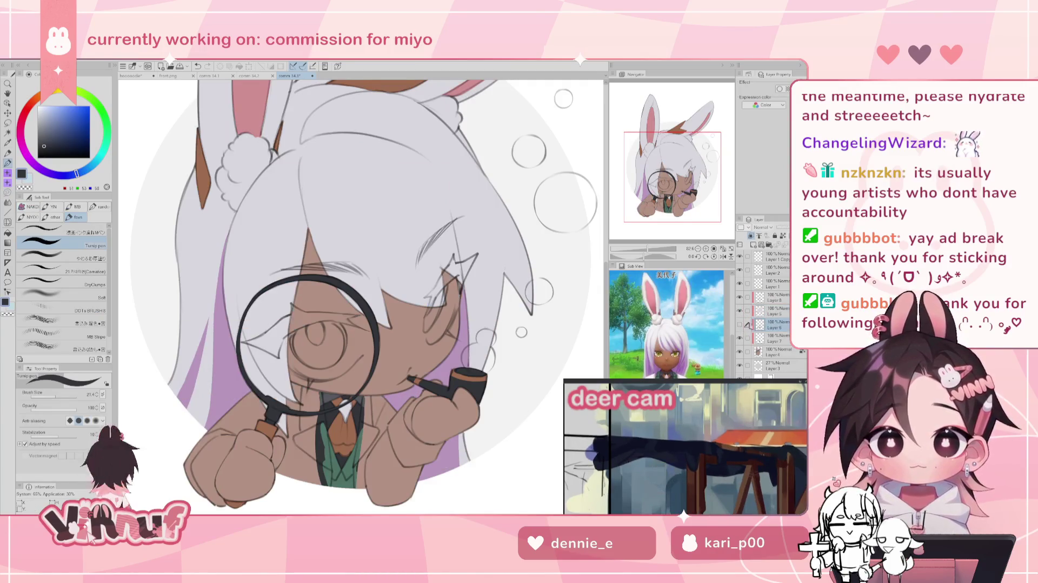
{"action": "left_click", "coordinate": [739, 325]}
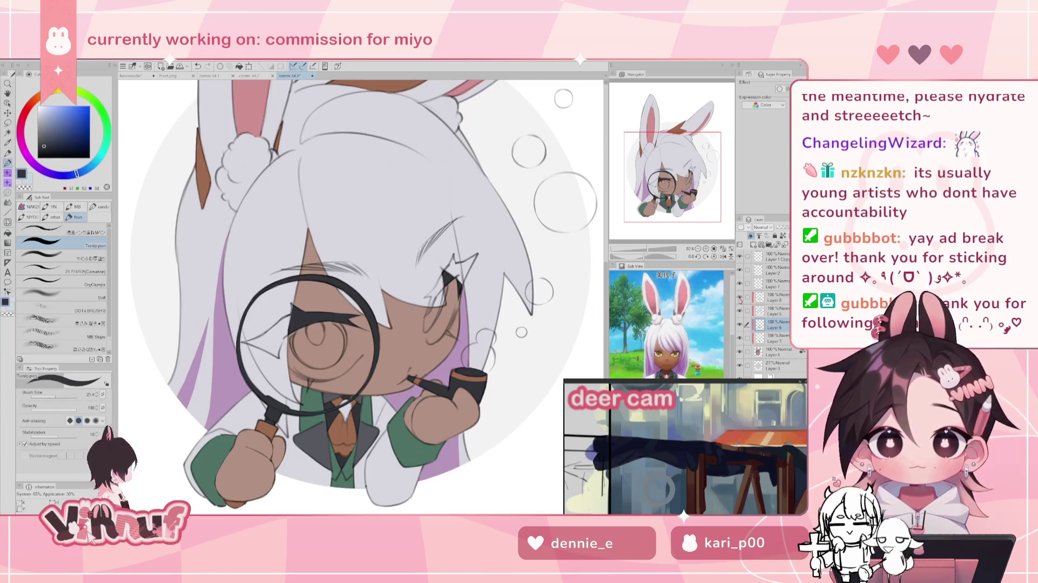
{"action": "left_click_drag", "start_coordinate": [691, 192], "coordinate": [683, 184]}
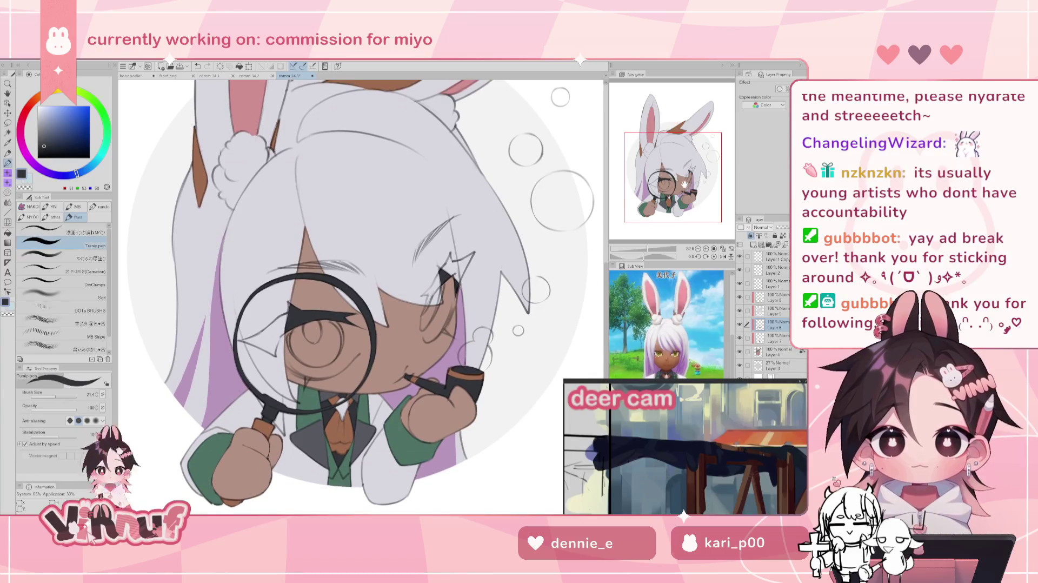
{"action": "left_click", "coordinate": [411, 354], "text": "alt"}
{"action": "left_click", "coordinate": [778, 351]}
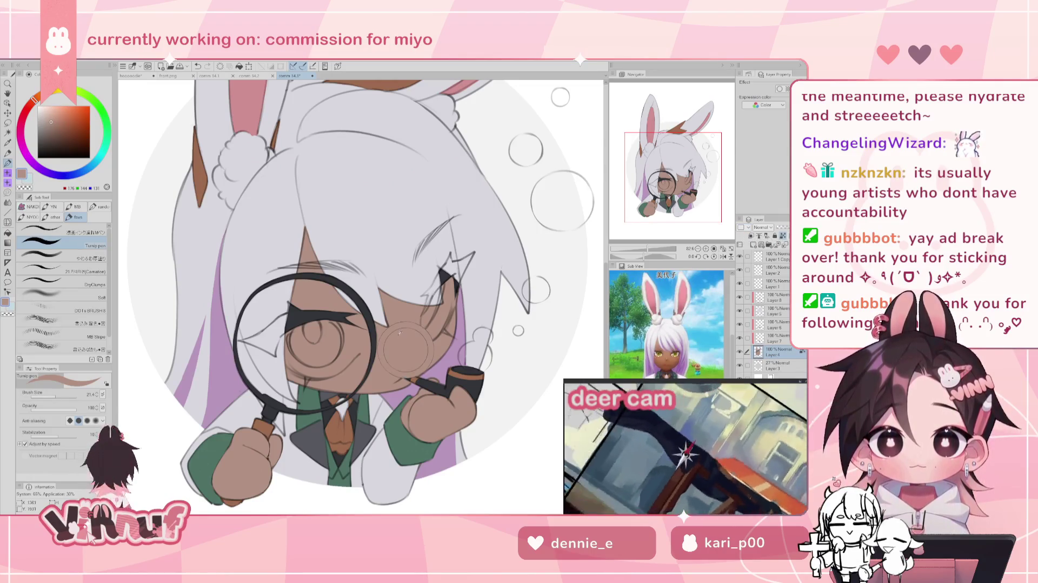
Step: Choose a warmer pink and a small Soft airbrush for the blush
{"action": "left_click_drag", "start_coordinate": [33, 100], "coordinate": [32, 103]}
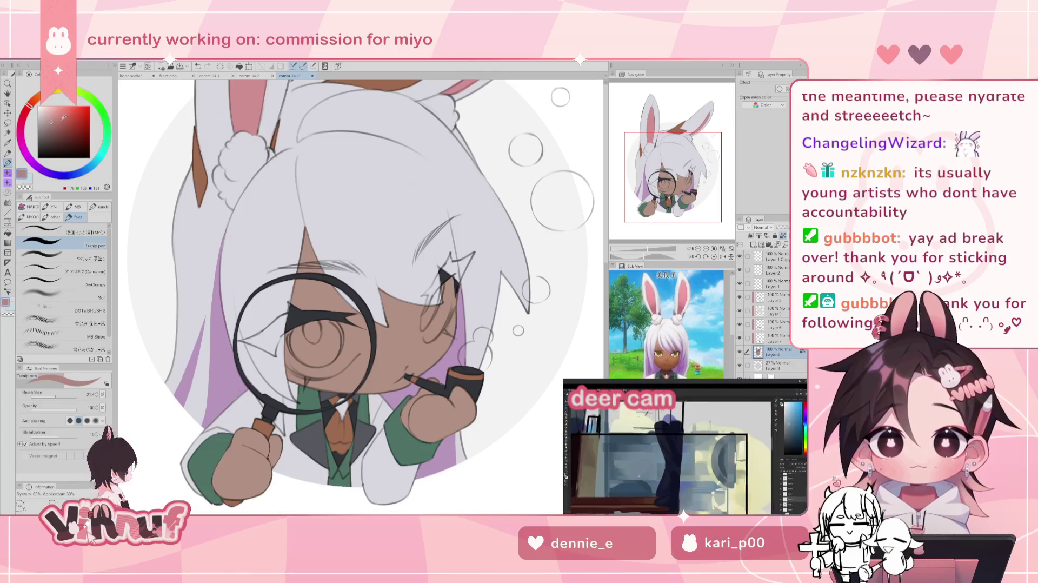
{"action": "left_click_drag", "start_coordinate": [29, 106], "coordinate": [31, 107]}
{"action": "left_click", "coordinate": [59, 111]}
{"action": "left_click", "coordinate": [88, 259]}
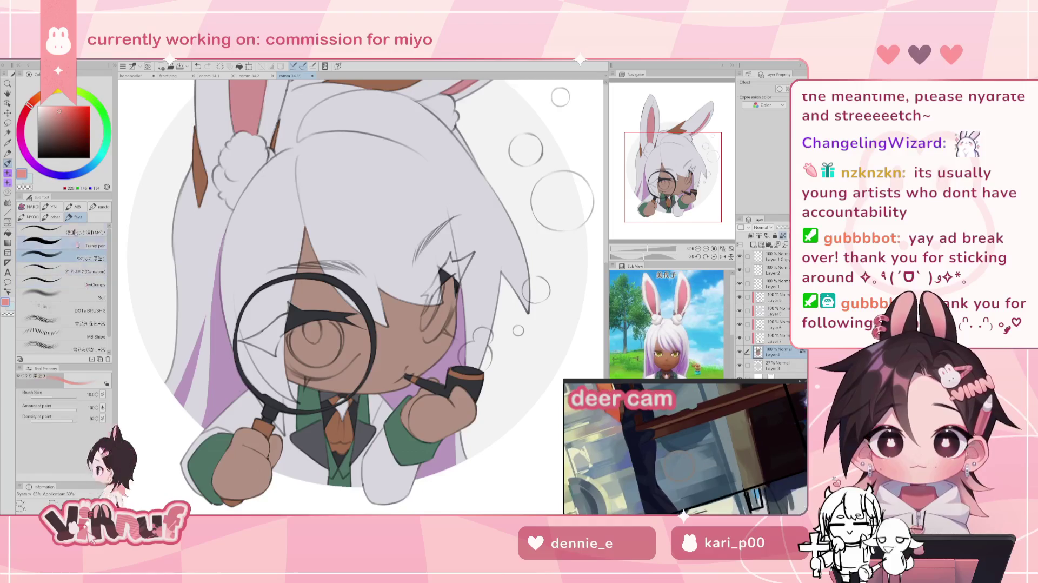
{"action": "left_click", "coordinate": [87, 297]}
{"action": "key", "text": "bracketleft"}
{"action": "key", "text": "bracketleft"}
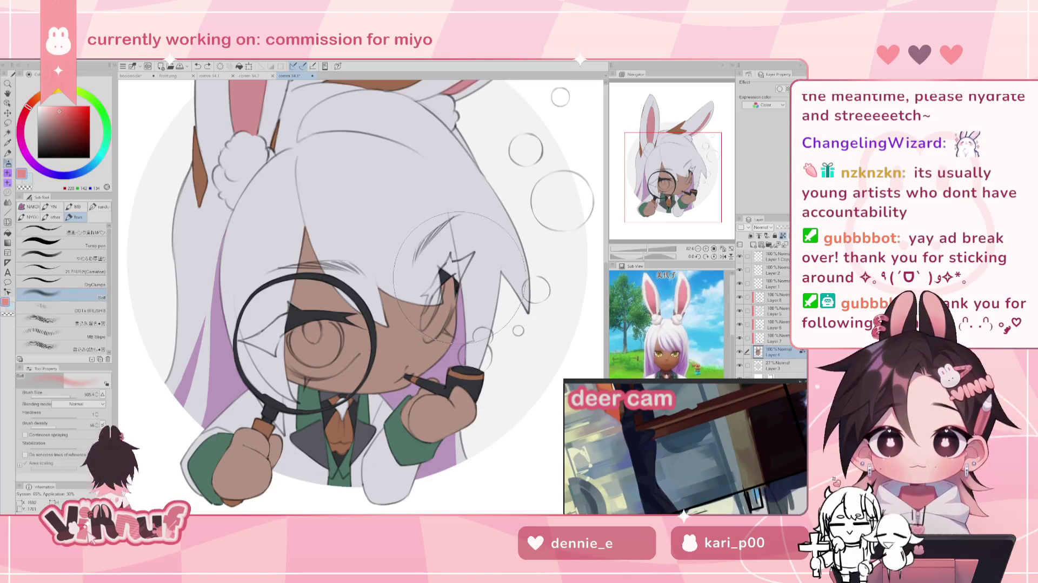
{"action": "left_click_drag", "start_coordinate": [72, 395], "coordinate": [67, 395]}
Step: Airbrush blush on the right and left cheeks, warming the colour toward orange
{"action": "left_click_drag", "start_coordinate": [448, 316], "coordinate": [457, 346]}
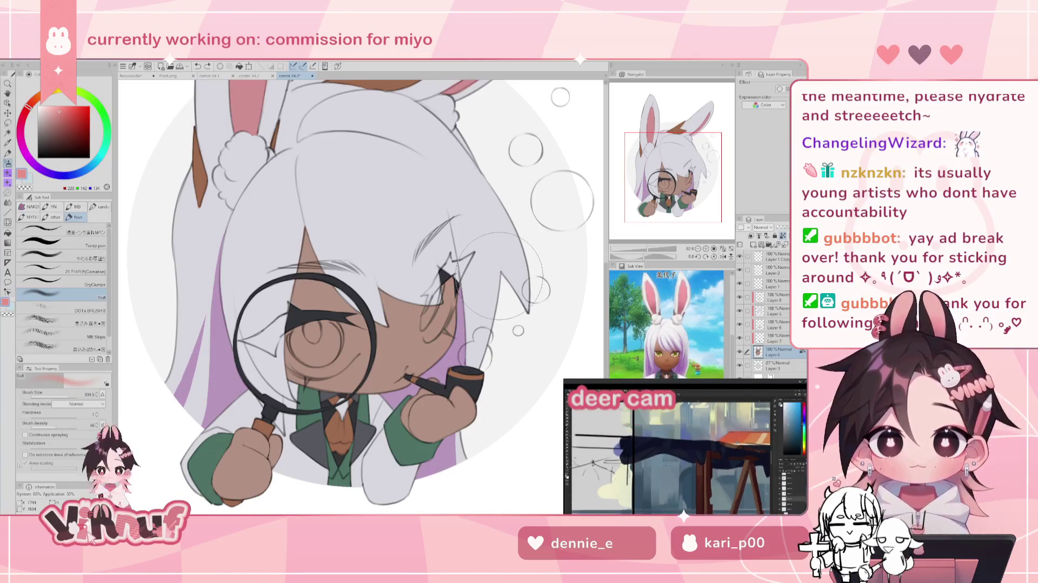
{"action": "left_click", "coordinate": [31, 102]}
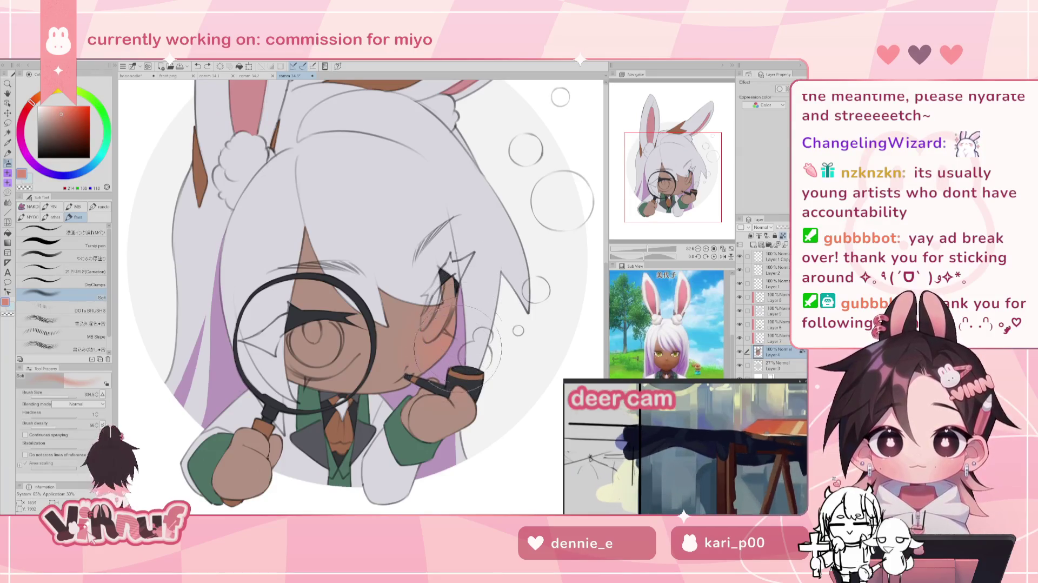
{"action": "mouse_move", "coordinate": [329, 379]}
{"action": "left_mouse_down"}
{"action": "mouse_move", "coordinate": [344, 396]}
{"action": "mouse_move", "coordinate": [387, 397]}
{"action": "mouse_move", "coordinate": [421, 354]}
{"action": "mouse_move", "coordinate": [404, 356]}
{"action": "left_mouse_up"}
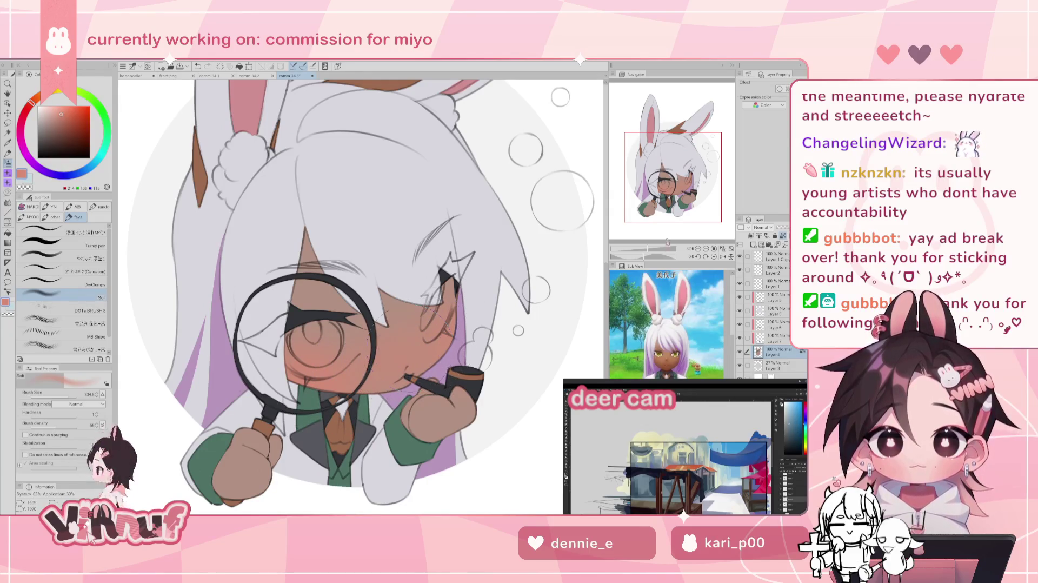
{"action": "scroll", "coordinate": [409, 348], "scroll_direction": "down", "scroll_amount": 3}
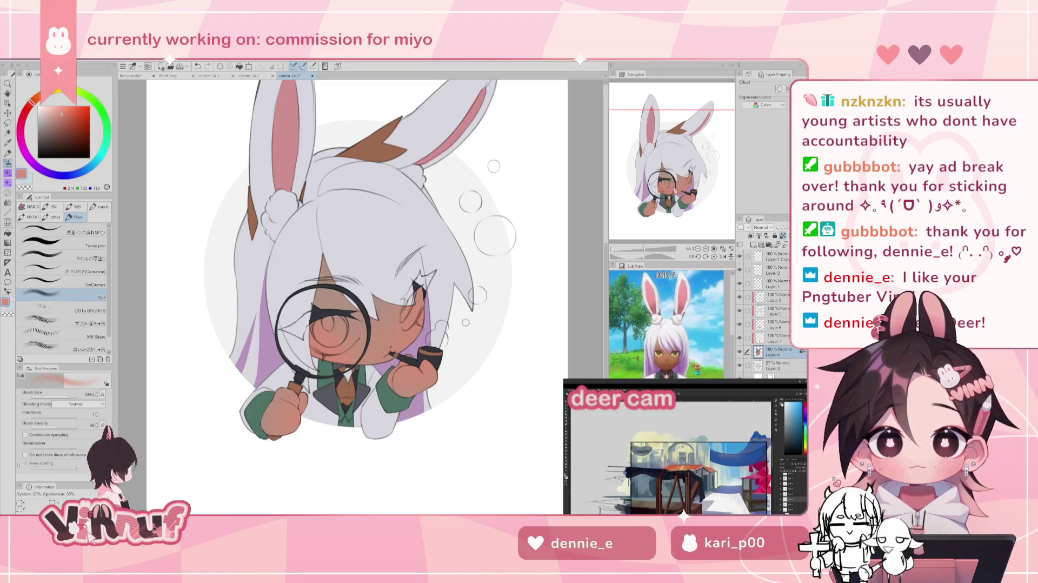
Step: Compare the colour layers against the sketch and check a mirrored view
{"action": "left_click_drag", "start_coordinate": [357, 270], "coordinate": [360, 280]}
{"action": "left_click", "coordinate": [739, 351]}
{"action": "key", "text": "h"}
{"action": "left_click", "coordinate": [739, 351]}
{"action": "key", "text": "h"}
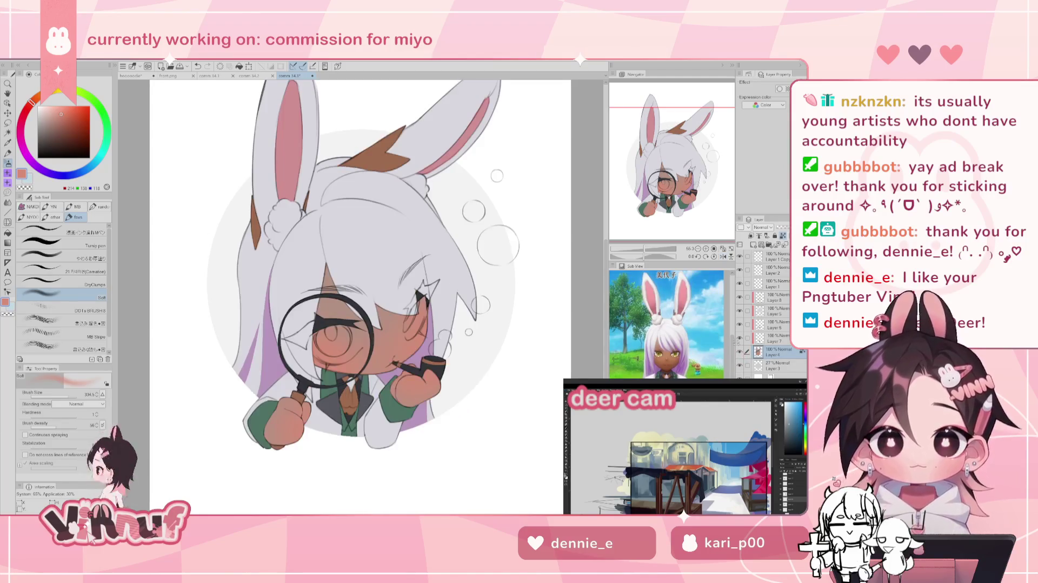
Step: On Layer 7, paint a soft pale greyish-pink highlight across the magnifier lens
{"action": "left_click_drag", "start_coordinate": [644, 248], "coordinate": [648, 248]}
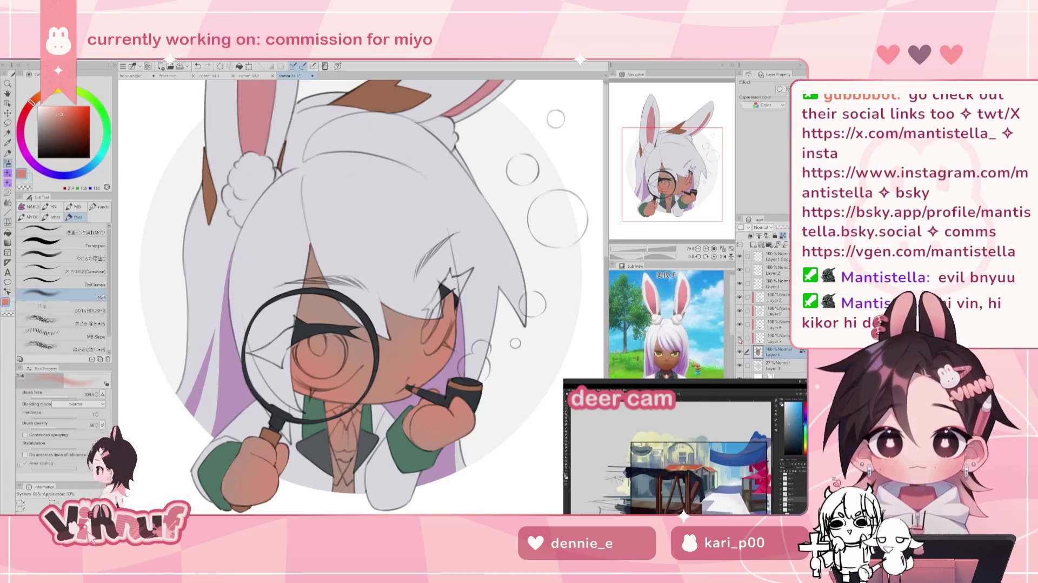
{"action": "left_click", "coordinate": [772, 338]}
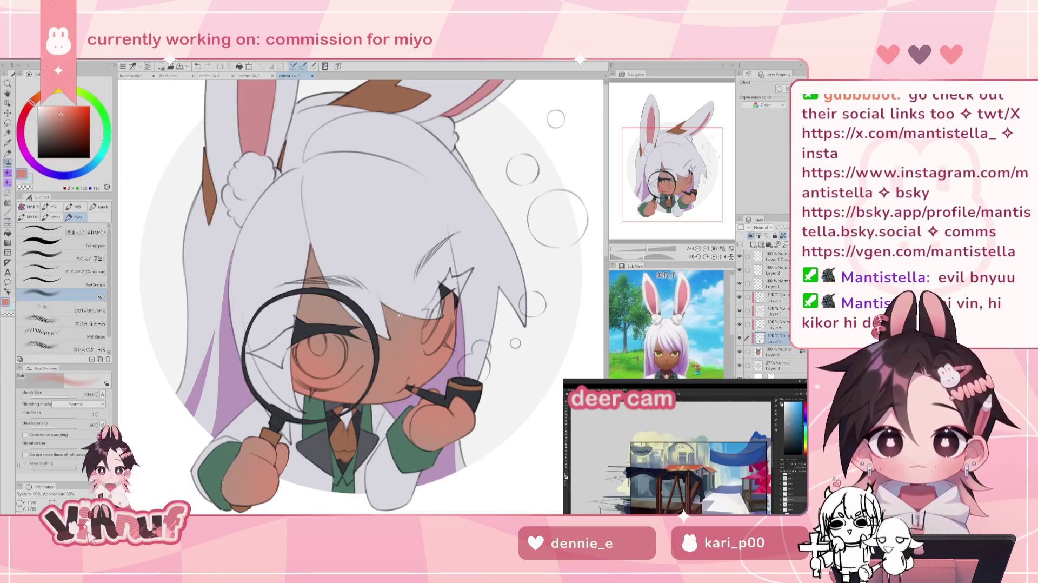
{"action": "left_click", "coordinate": [46, 116]}
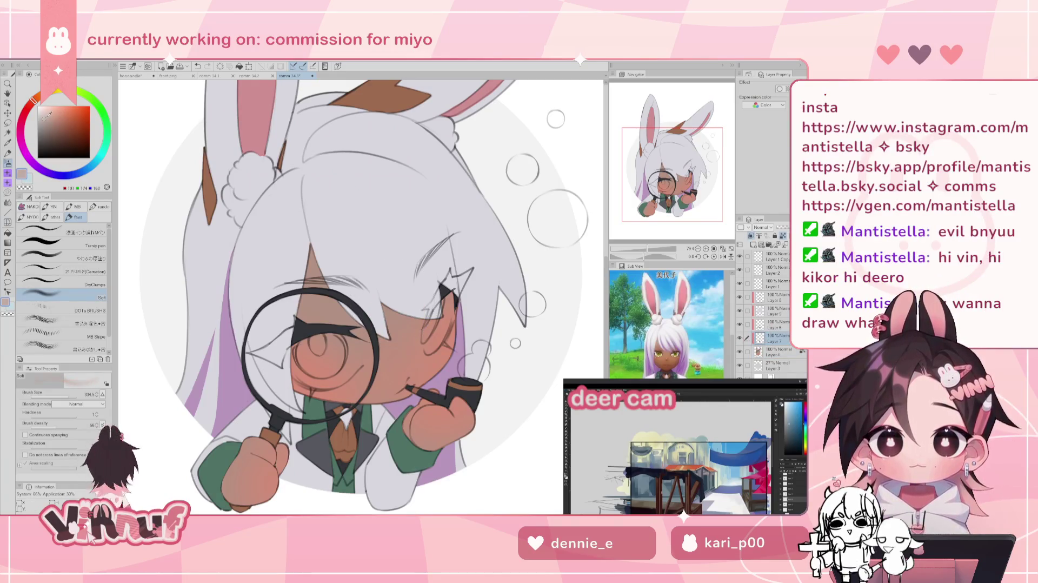
{"action": "left_click", "coordinate": [59, 254]}
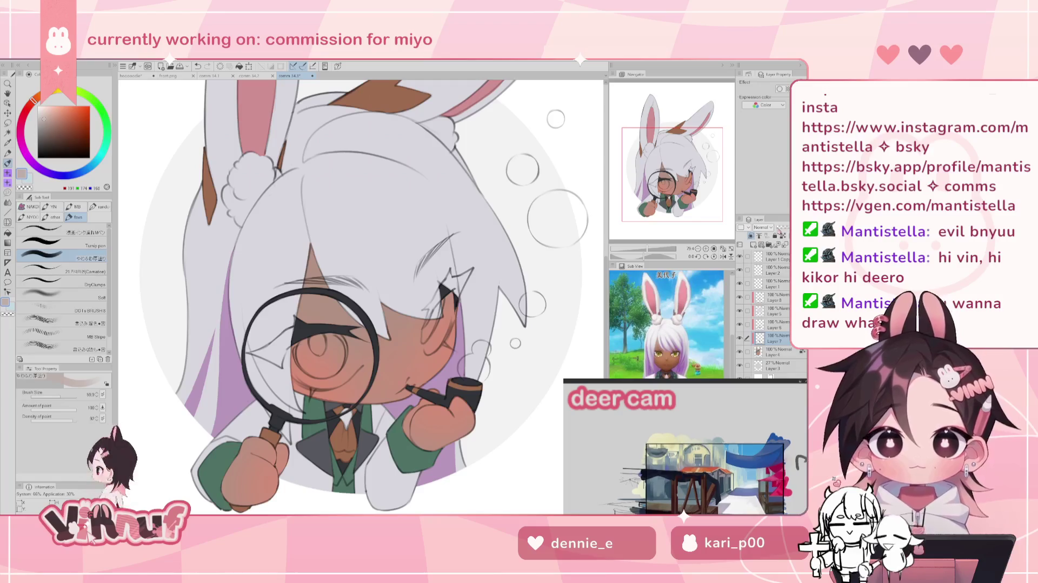
{"action": "left_click_drag", "start_coordinate": [318, 354], "coordinate": [303, 373]}
{"action": "key", "text": "ctrl+z"}
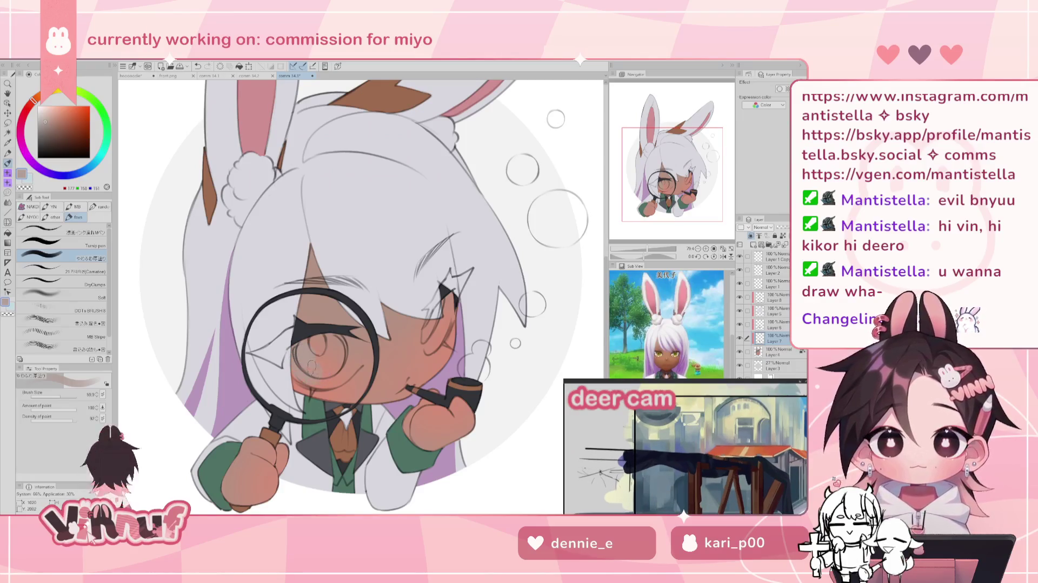
{"action": "left_click_drag", "start_coordinate": [308, 357], "coordinate": [322, 368]}
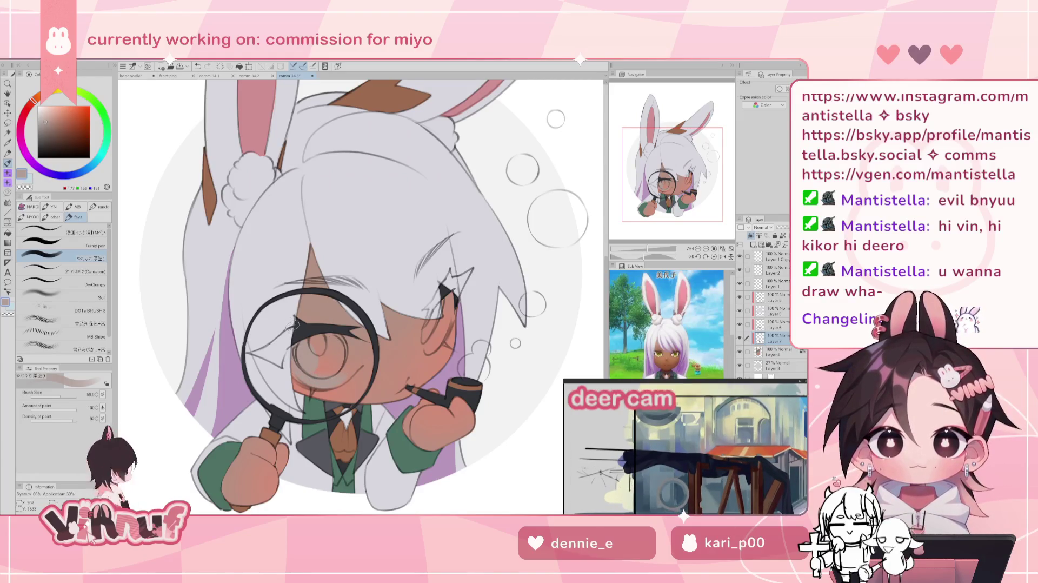
{"action": "left_click", "coordinate": [324, 357], "text": "alt"}
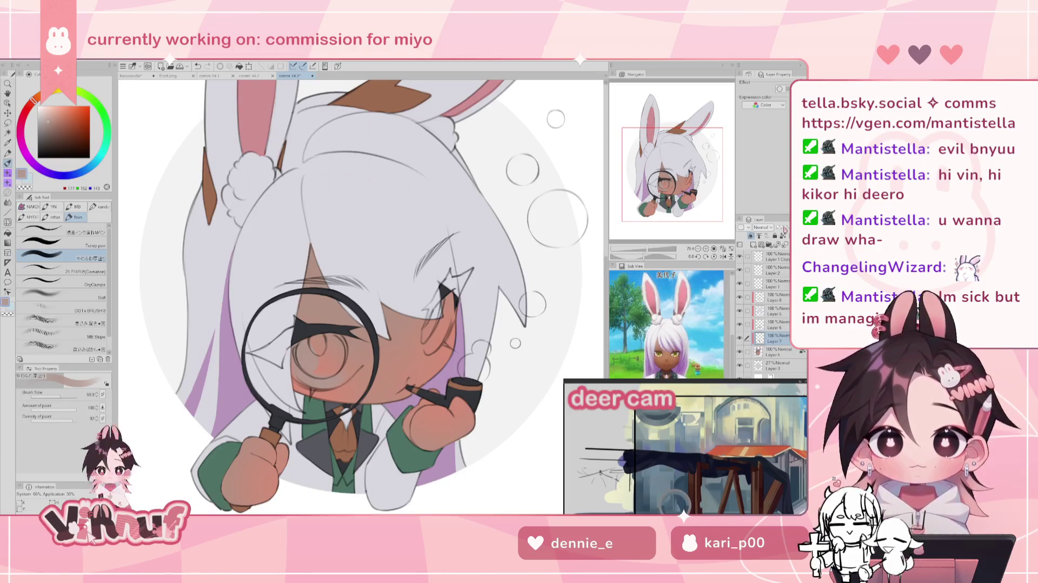
{"action": "key", "text": "h"}
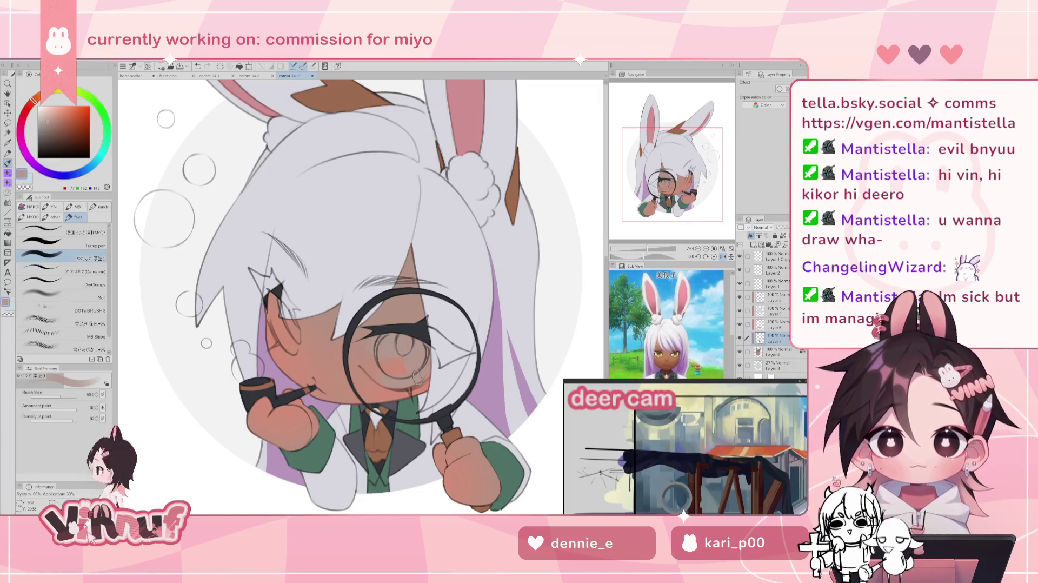
Step: Blend the cheek shading beside the magnifier in a flipped view, then zoom out to review
{"action": "key", "text": "h"}
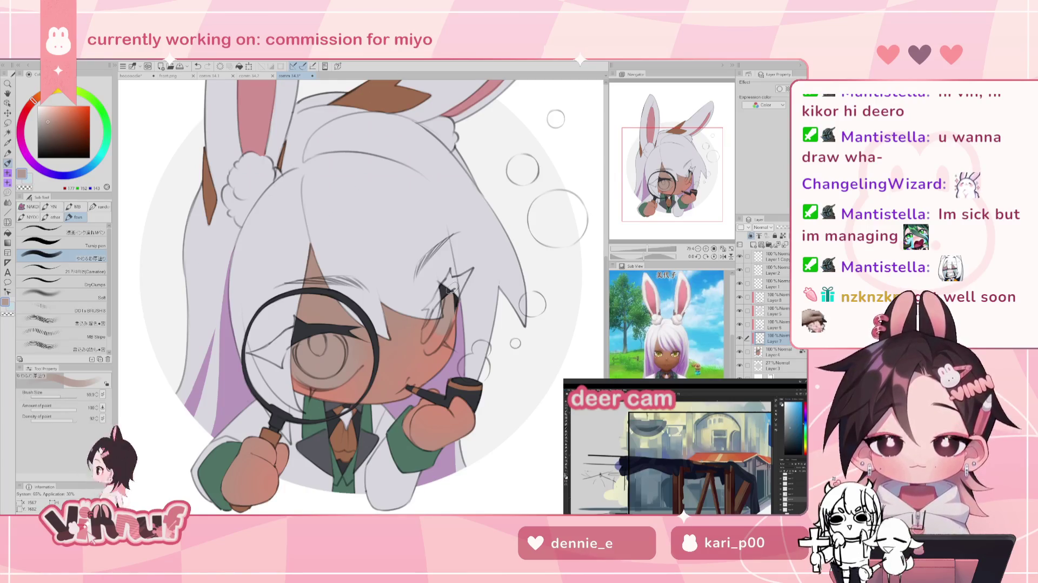
{"action": "key", "text": "h"}
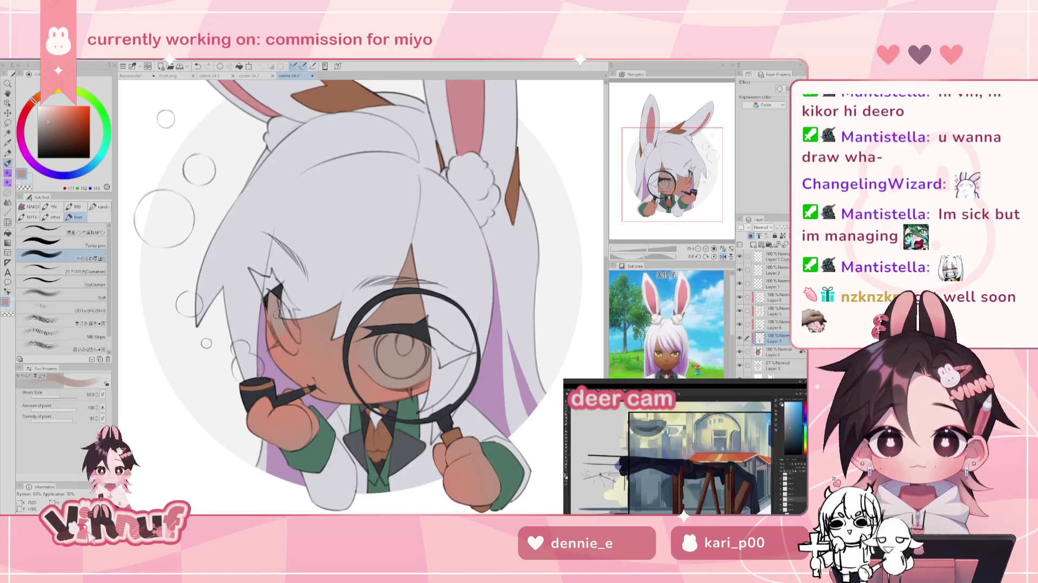
{"action": "left_click_drag", "start_coordinate": [274, 303], "coordinate": [279, 325]}
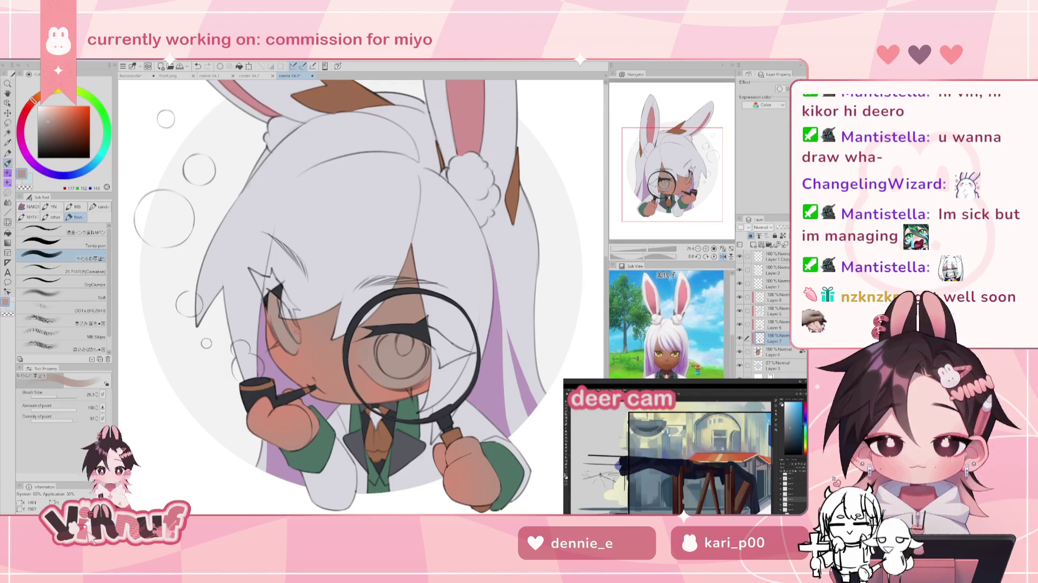
{"action": "key", "text": "h"}
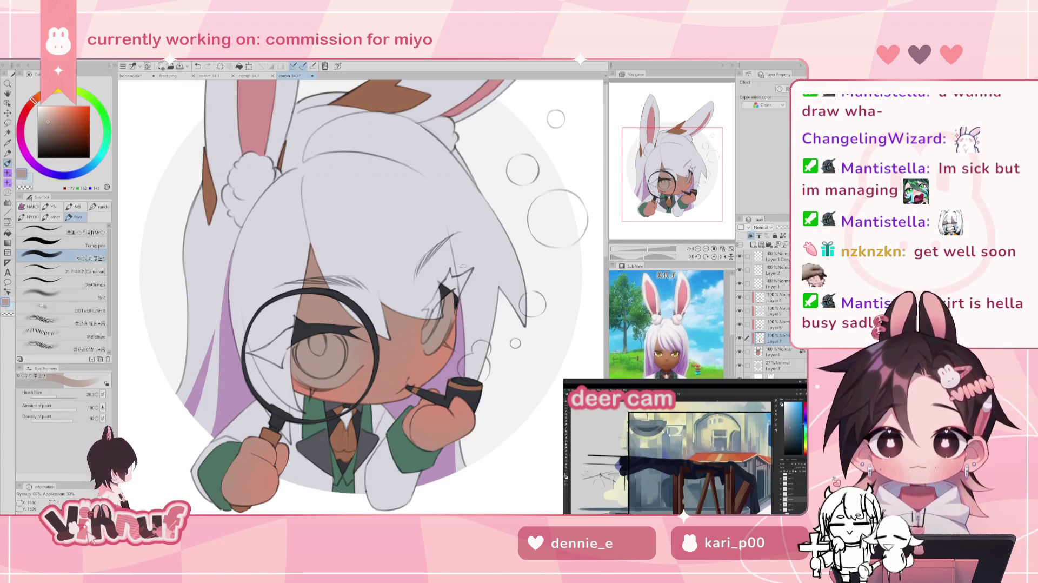
{"action": "left_click_drag", "start_coordinate": [650, 253], "coordinate": [657, 242]}
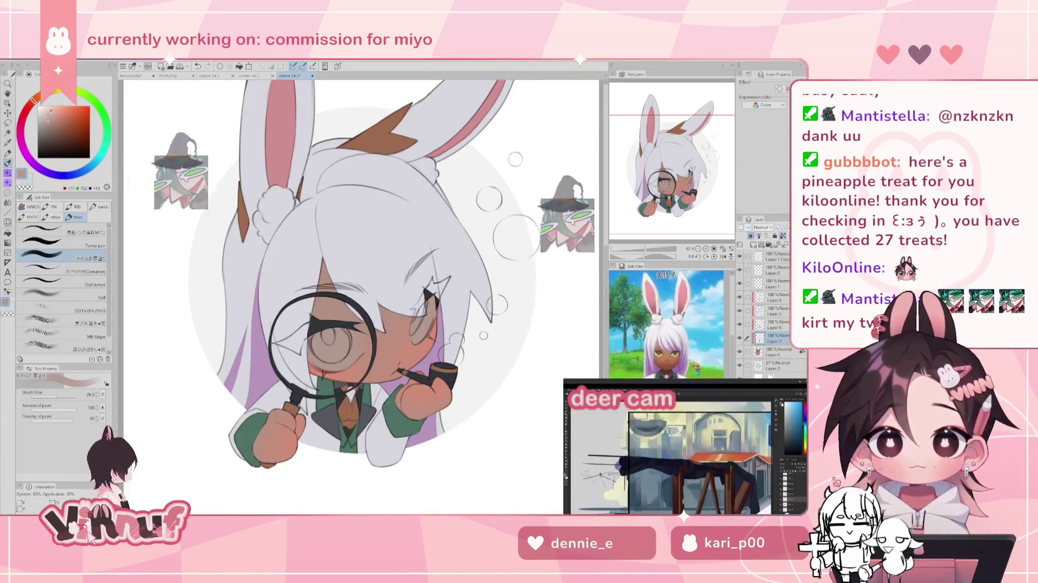
Step: Lasso a loop around the face, switch to the Soft airbrush, then deselect
{"action": "key", "text": "m"}
{"action": "left_click_drag", "start_coordinate": [309, 292], "coordinate": [324, 278]}
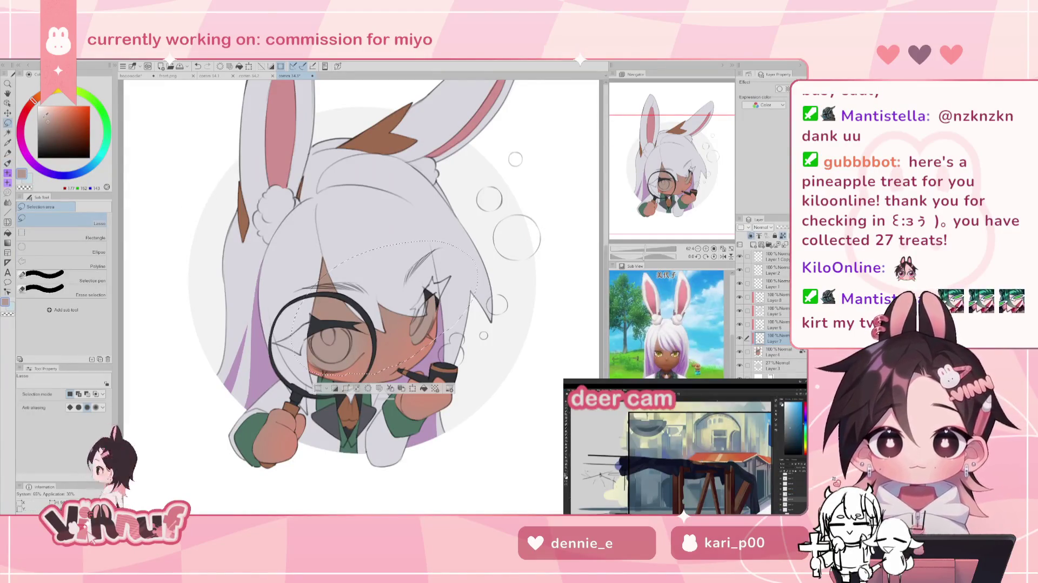
{"action": "key", "text": "b"}
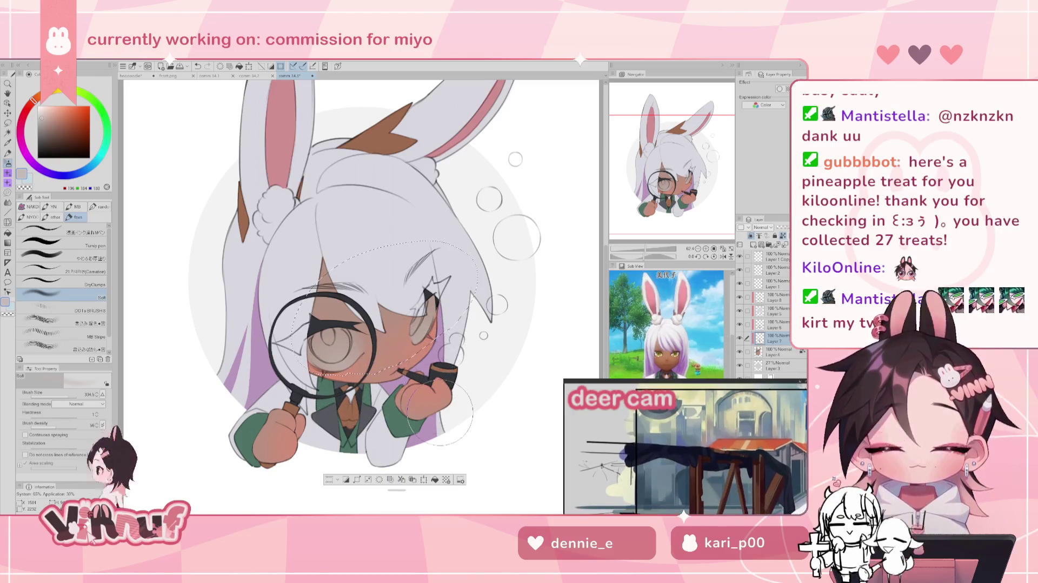
{"action": "key", "text": "ctrl+d"}
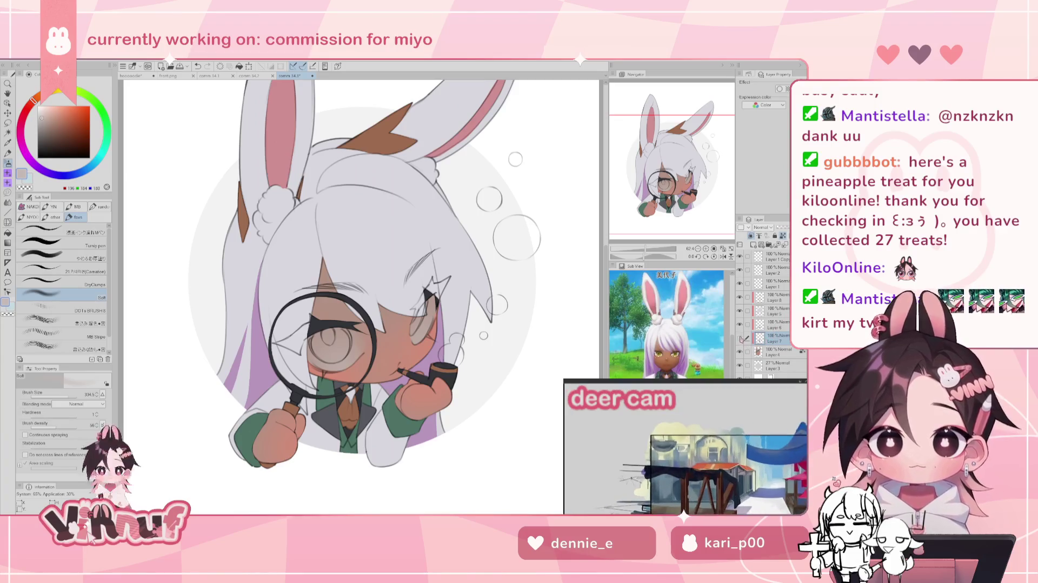
Step: Hide and re-show white coat Layer 6 to check the tan beneath, then recentre the view
{"action": "left_click", "coordinate": [770, 324]}
{"action": "left_click", "coordinate": [739, 324]}
{"action": "left_click", "coordinate": [739, 324]}
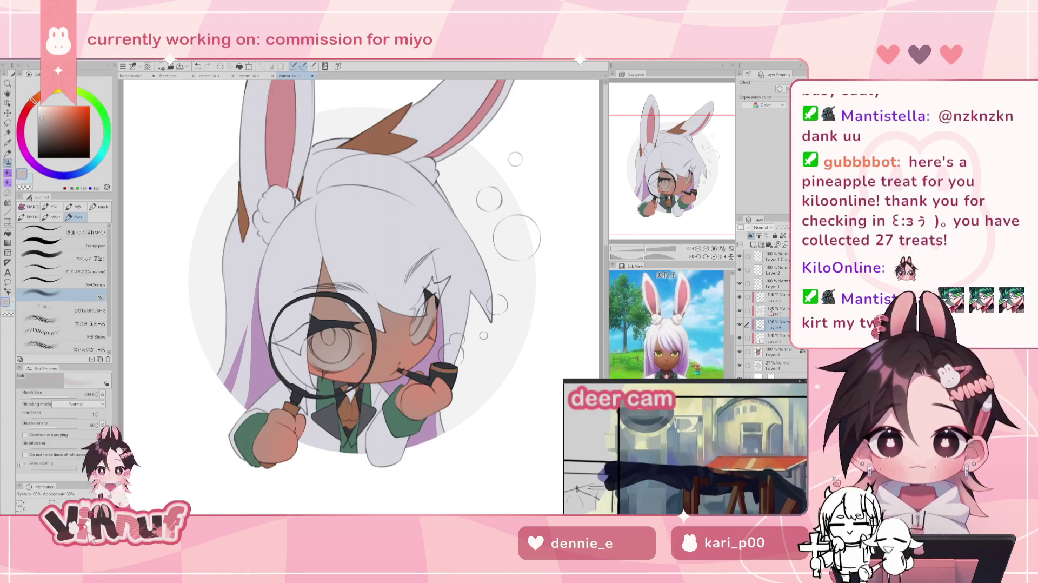
{"action": "left_click_drag", "start_coordinate": [356, 271], "coordinate": [363, 274]}
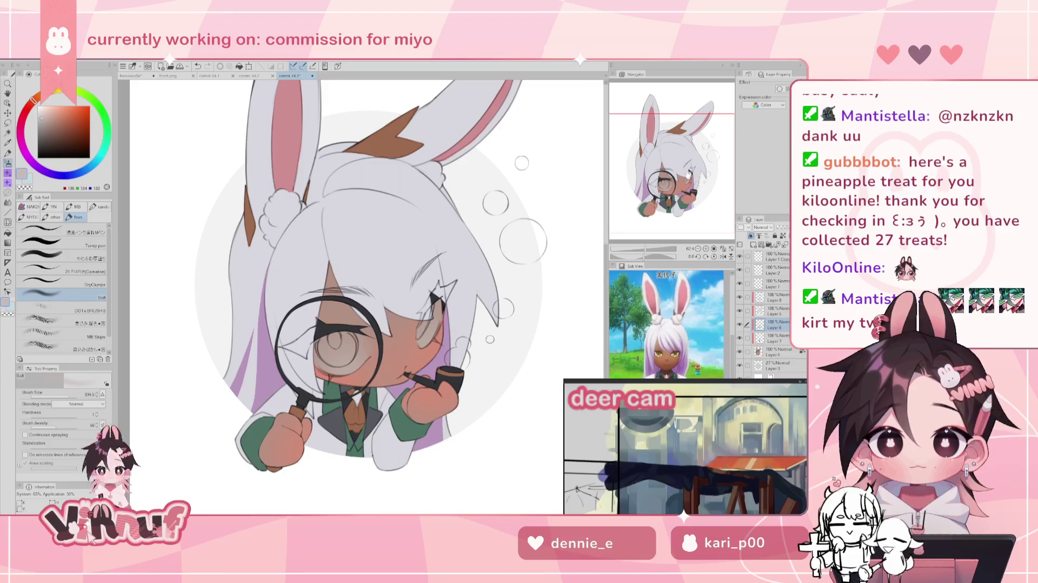
Step: Tune a muted dark olive-gold colour shifting toward orange-brown, and select the Turnip pen
{"action": "left_click", "coordinate": [58, 92]}
{"action": "left_click", "coordinate": [57, 124]}
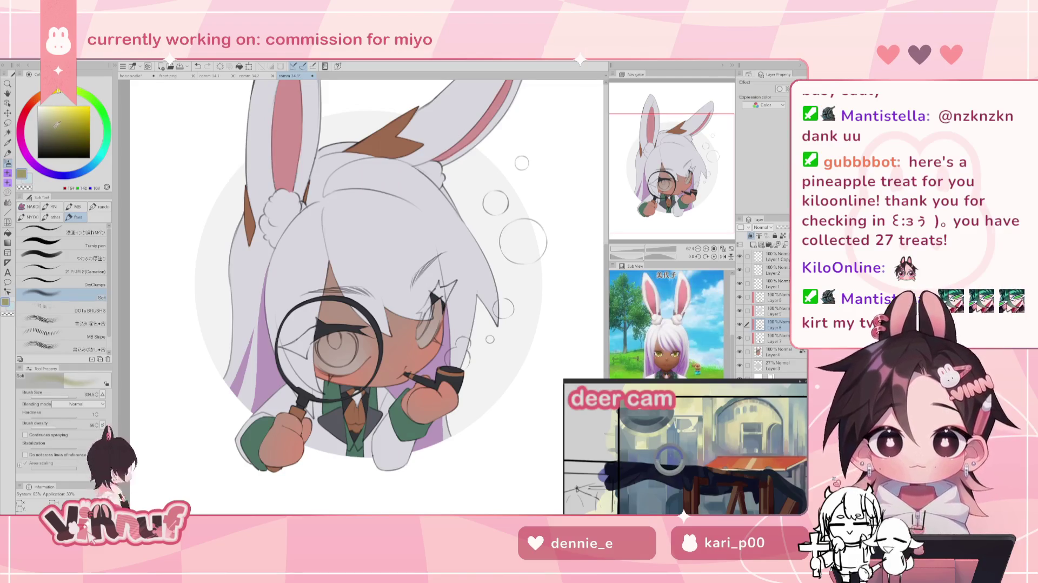
{"action": "left_click", "coordinate": [57, 91]}
{"action": "left_click", "coordinate": [63, 119]}
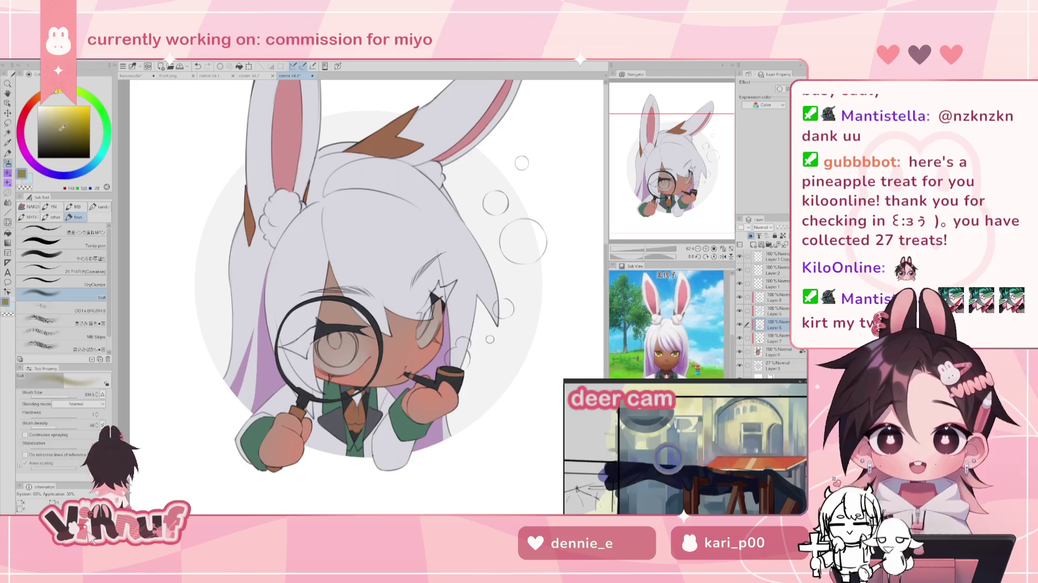
{"action": "left_click", "coordinate": [62, 126]}
{"action": "left_click", "coordinate": [65, 116]}
{"action": "left_click", "coordinate": [66, 127]}
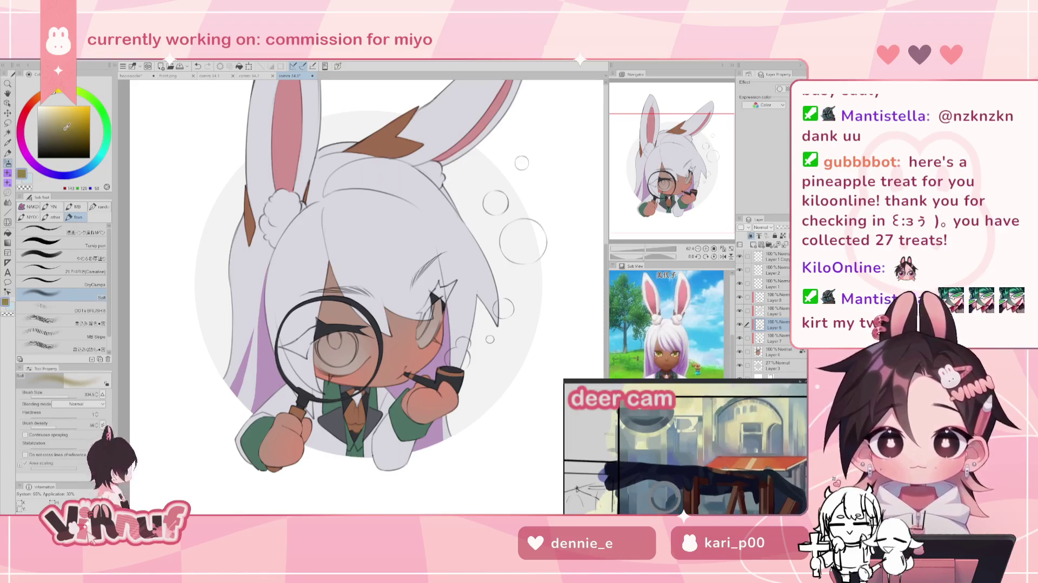
{"action": "left_click", "coordinate": [59, 245]}
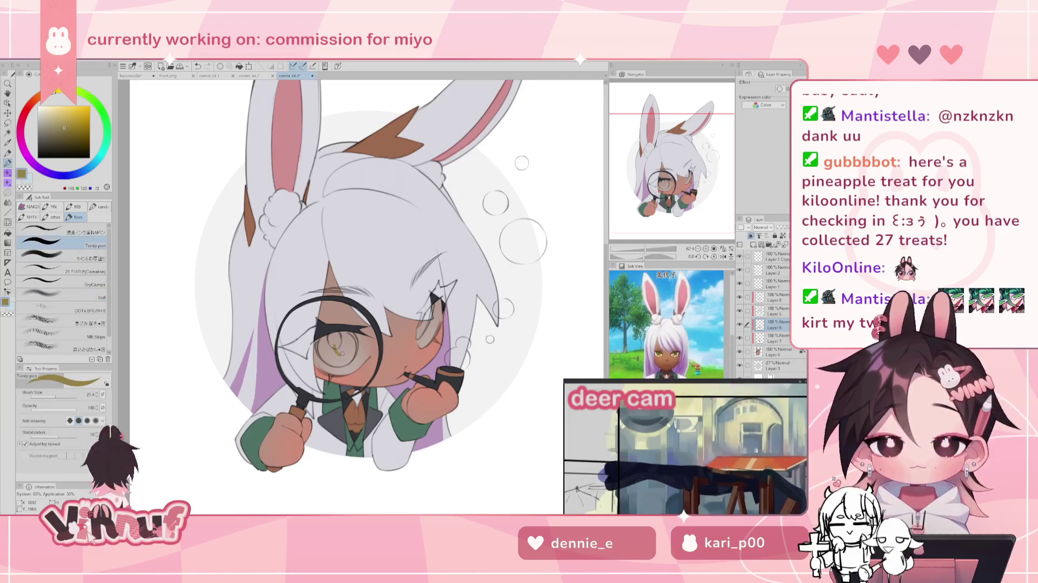
{"action": "left_click", "coordinate": [65, 132]}
{"action": "left_click", "coordinate": [62, 129]}
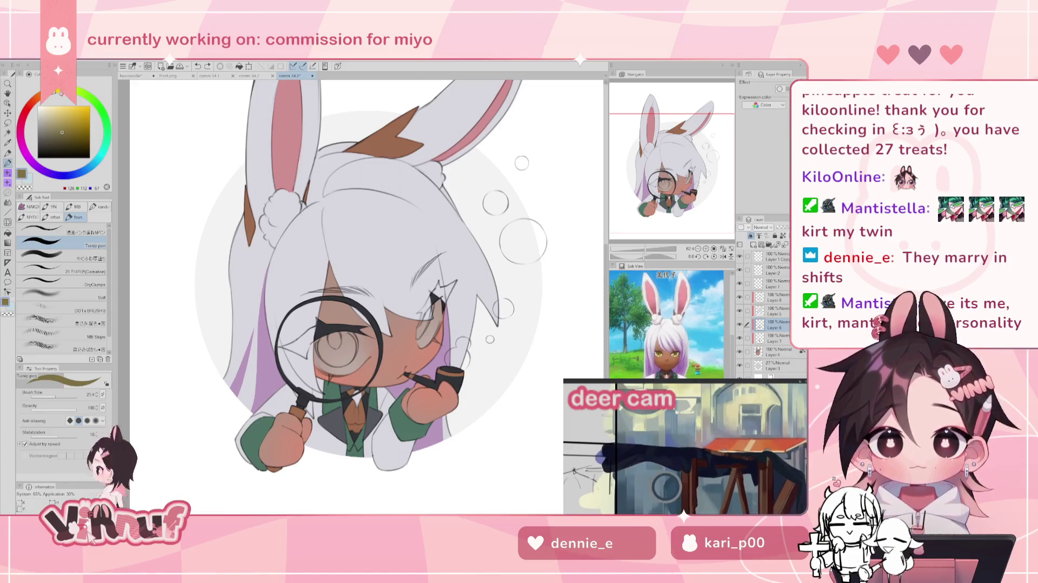
{"action": "left_click", "coordinate": [60, 93]}
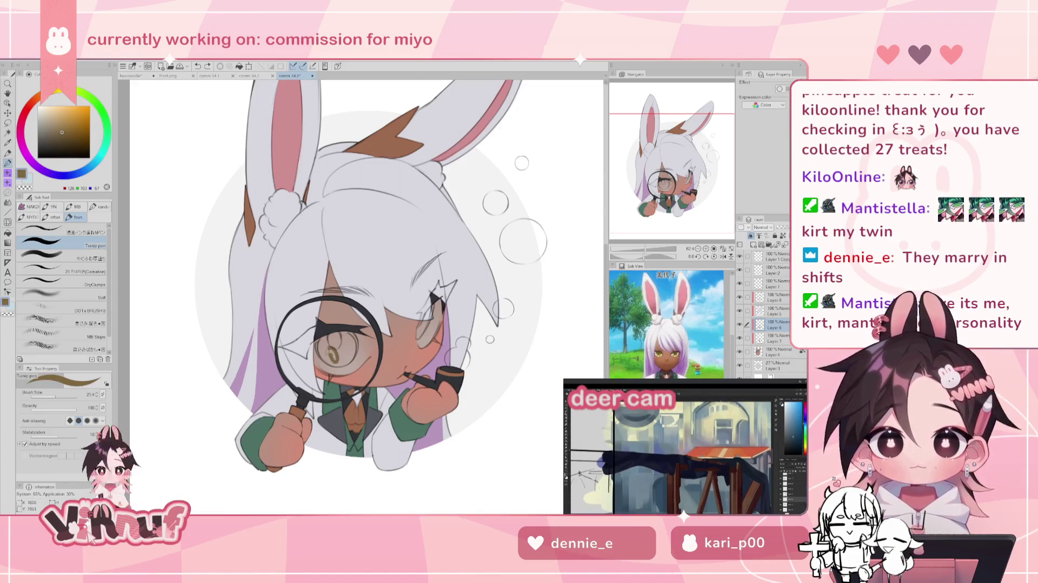
Step: Paint the magnified iris golden brown, undoing failed strokes, then eyedrop the iris colour
{"action": "left_click_drag", "start_coordinate": [328, 346], "coordinate": [332, 350]}
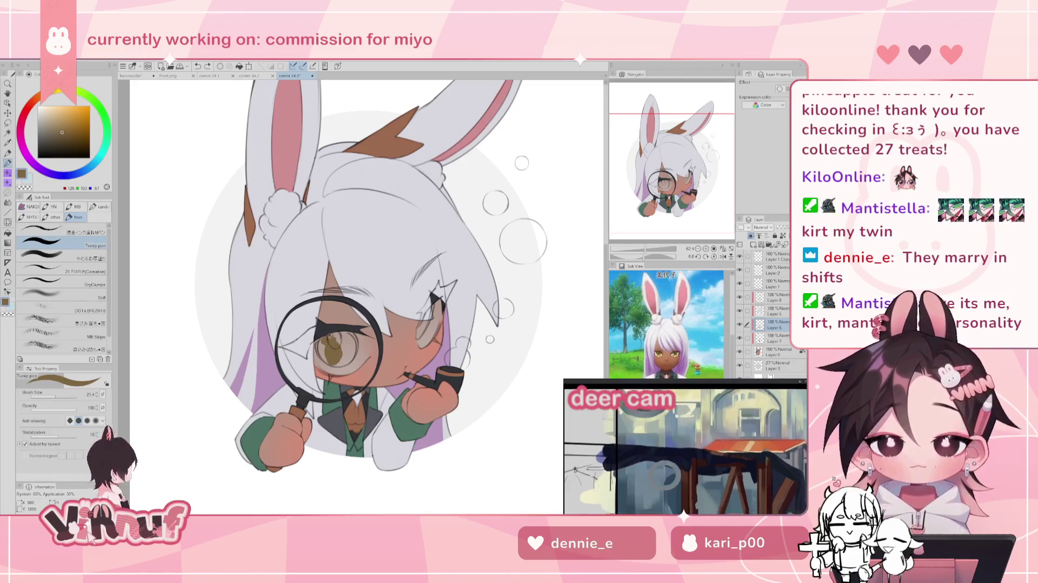
{"action": "key", "text": "ctrl+z"}
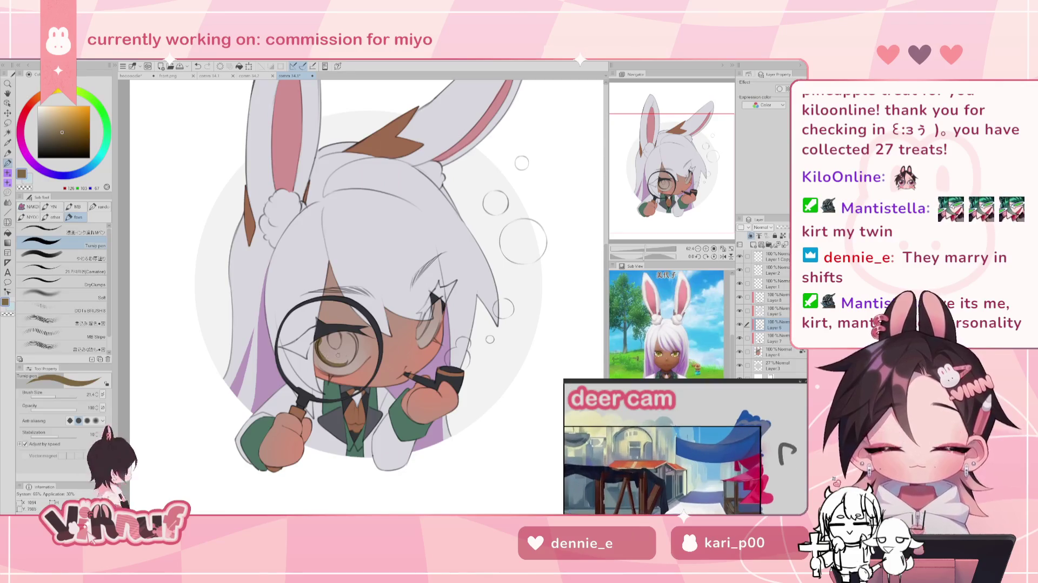
{"action": "left_click_drag", "start_coordinate": [340, 354], "coordinate": [332, 352]}
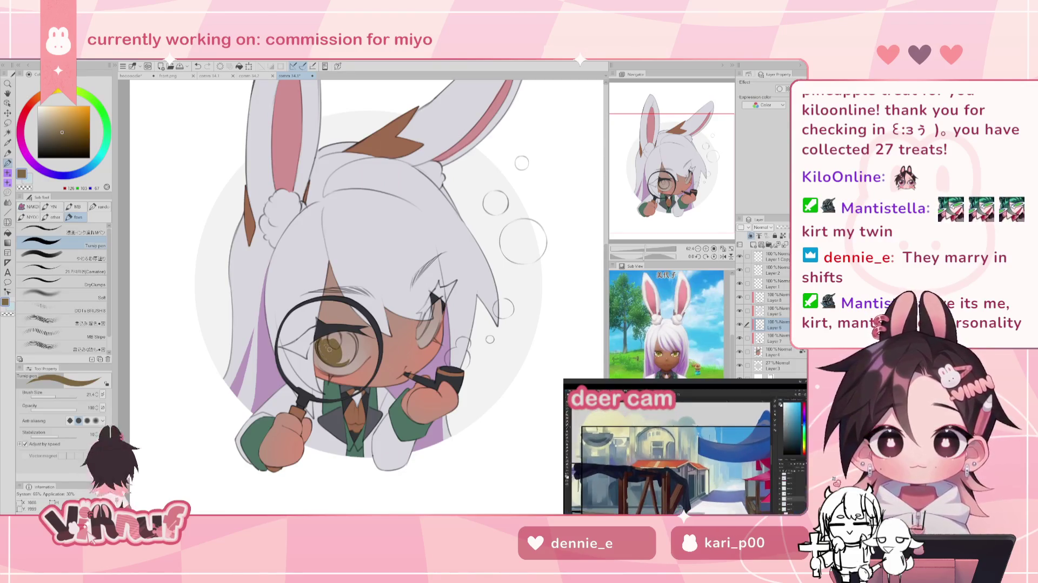
{"action": "key", "text": "h"}
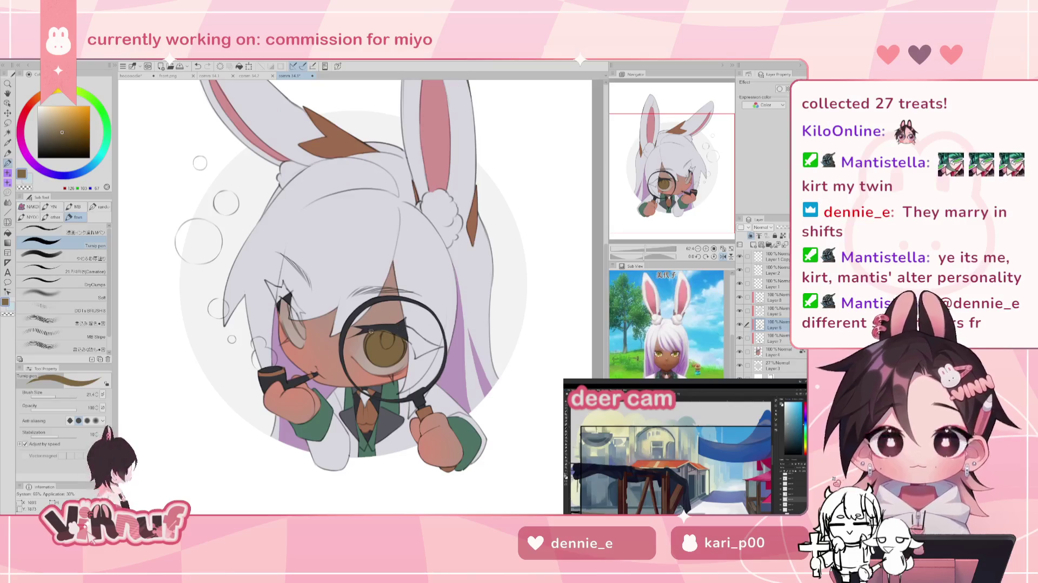
{"action": "key", "text": "h"}
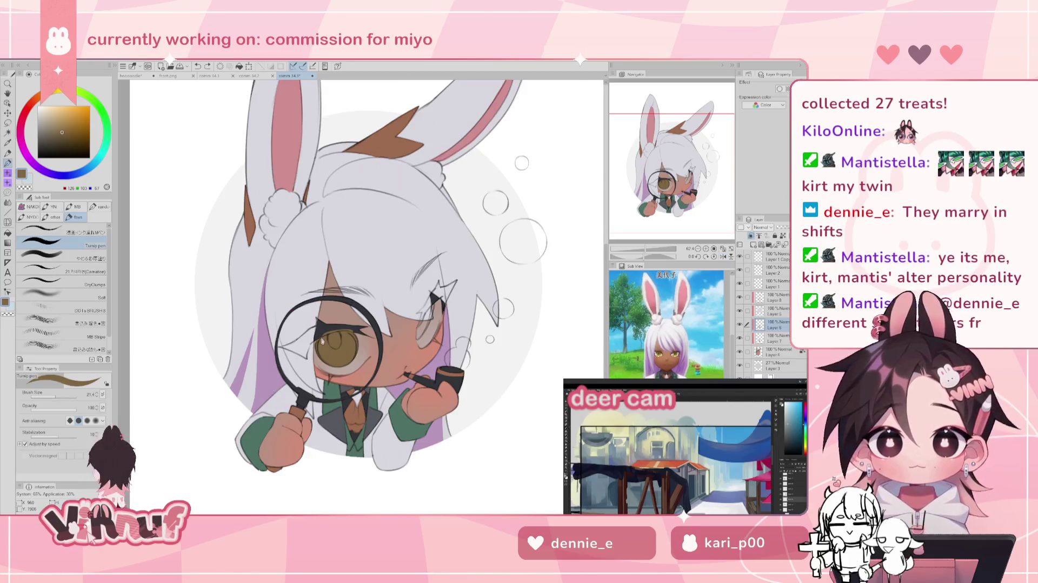
{"action": "left_click_drag", "start_coordinate": [303, 308], "coordinate": [327, 325]}
{"action": "key", "text": "ctrl+z"}
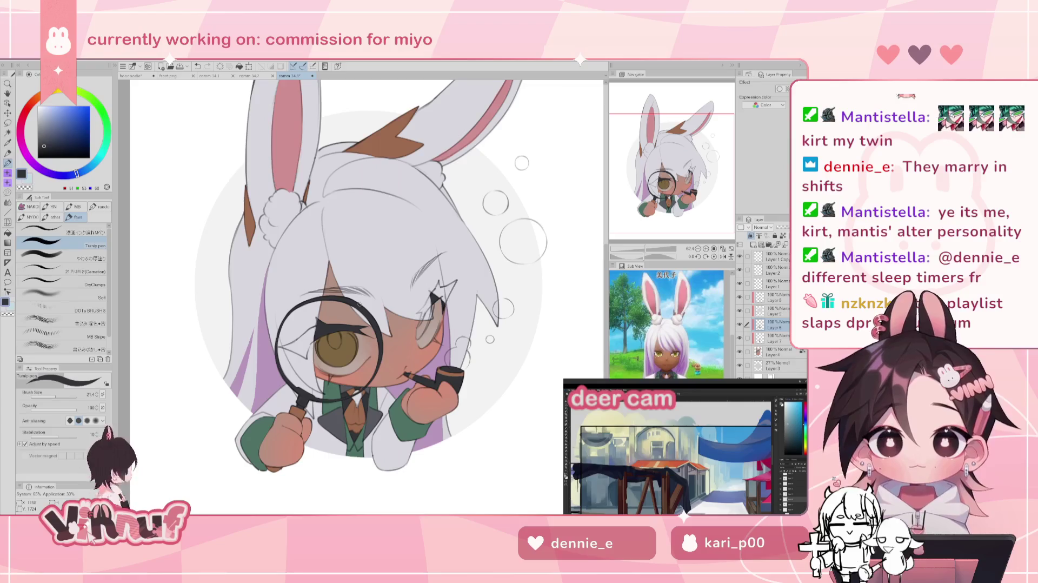
{"action": "left_click", "coordinate": [351, 346], "text": "alt"}
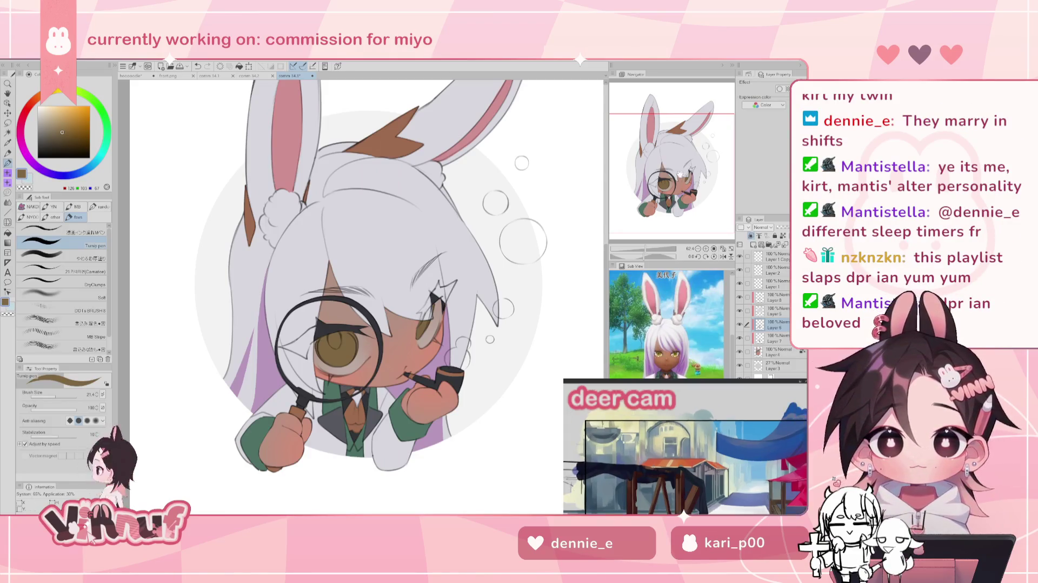
{"action": "left_click_drag", "start_coordinate": [686, 171], "coordinate": [682, 174]}
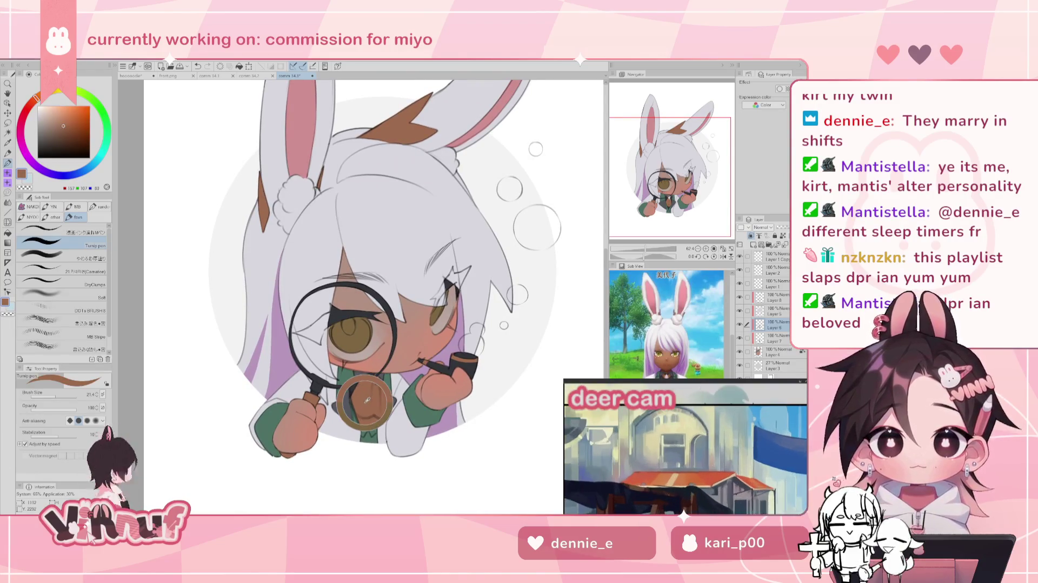
Step: Pick bright yellow and dab a highlight dot into the first eye's pupil
{"action": "left_click", "coordinate": [371, 387], "text": "alt"}
{"action": "left_click", "coordinate": [69, 112]}
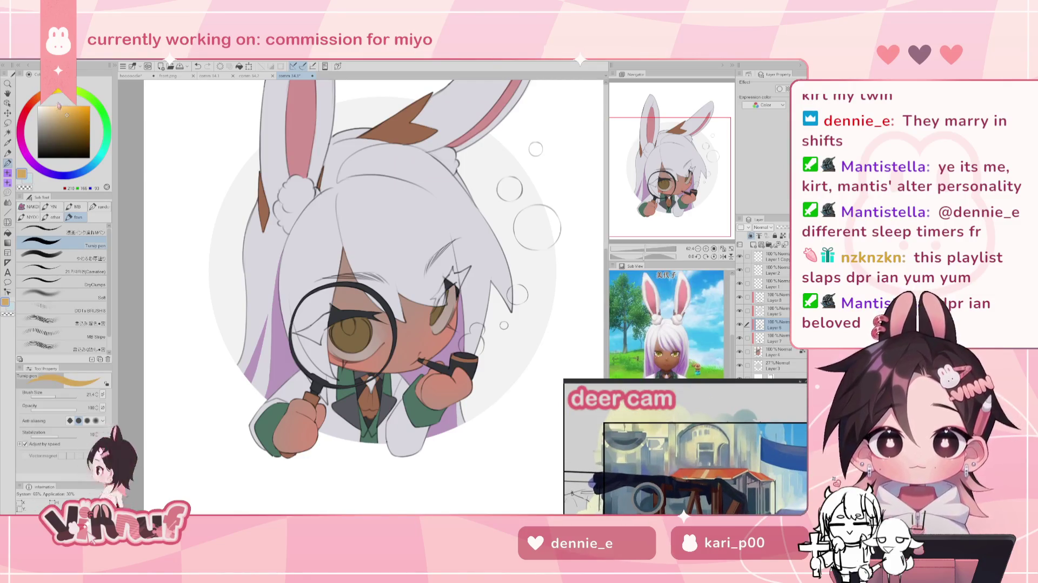
{"action": "left_click", "coordinate": [73, 110]}
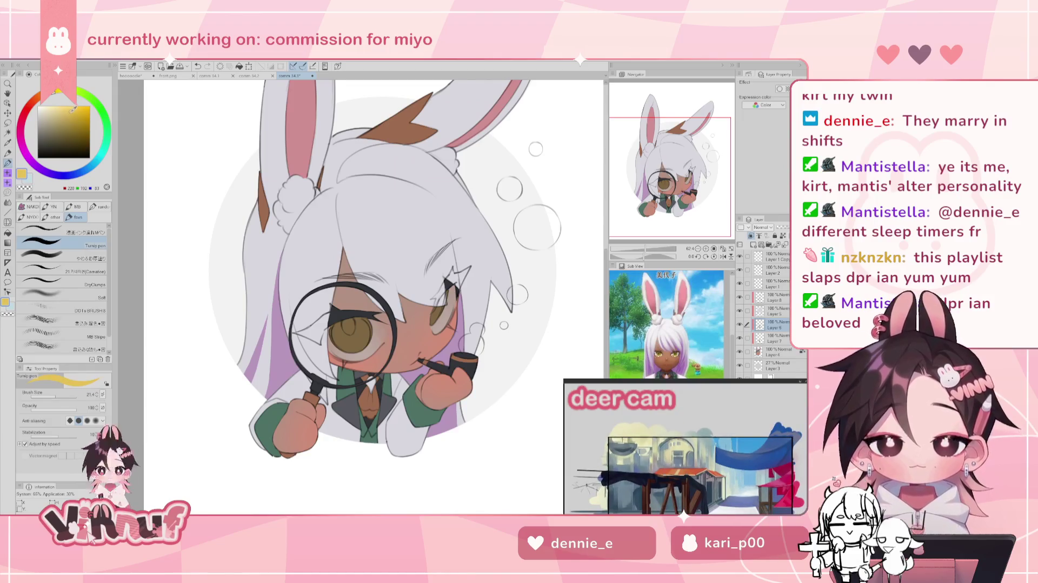
{"action": "left_click", "coordinate": [349, 345]}
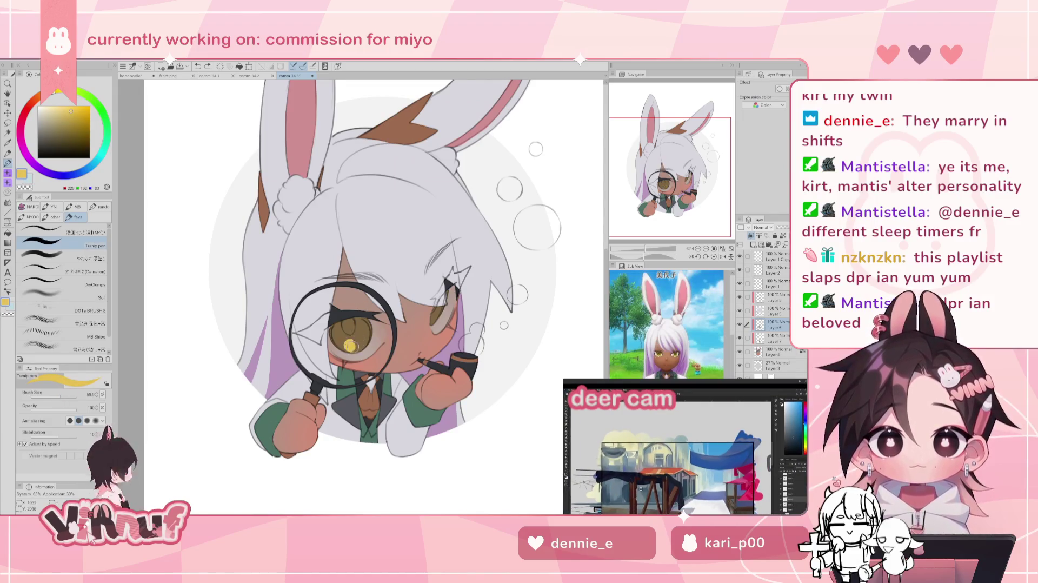
{"action": "key", "text": "ctrl+z"}
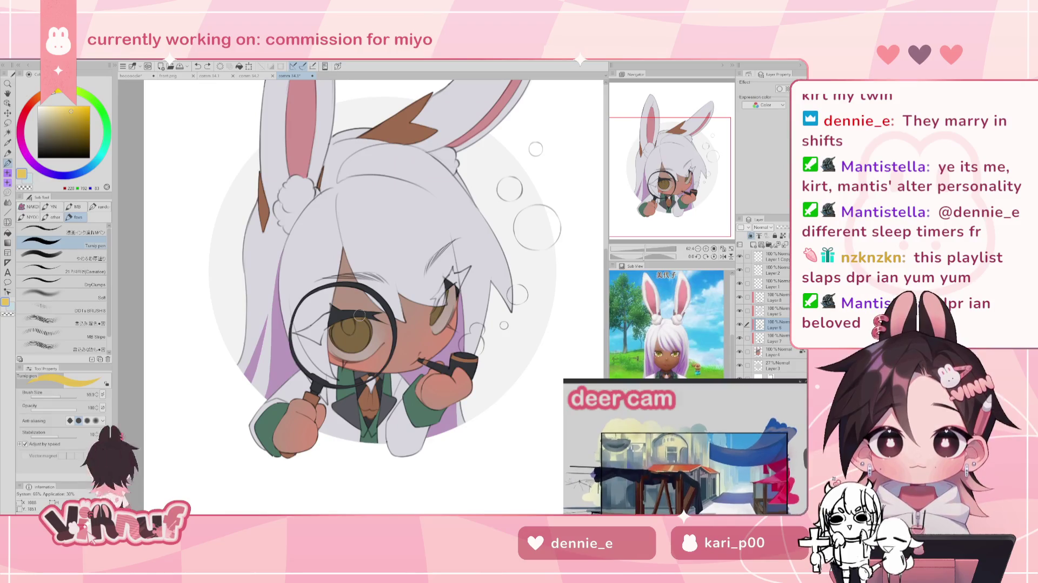
{"action": "left_click", "coordinate": [352, 345]}
{"action": "key", "text": "ctrl+z"}
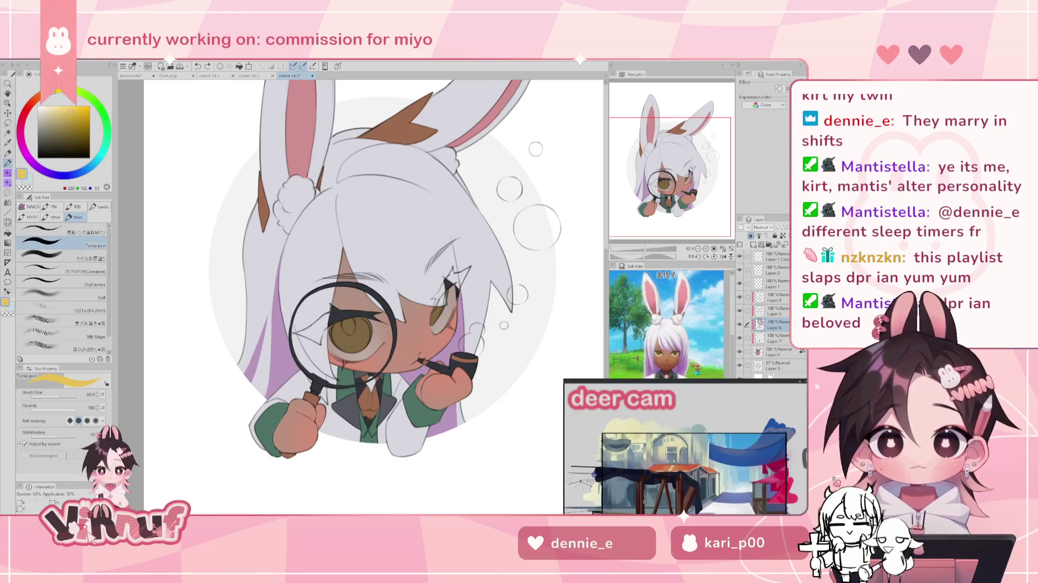
{"action": "key", "text": "ctrl+z"}
{"action": "key", "text": "ctrl+z"}
{"action": "key", "text": "ctrl+y"}
{"action": "key", "text": "ctrl+y"}
{"action": "key", "text": "ctrl+y"}
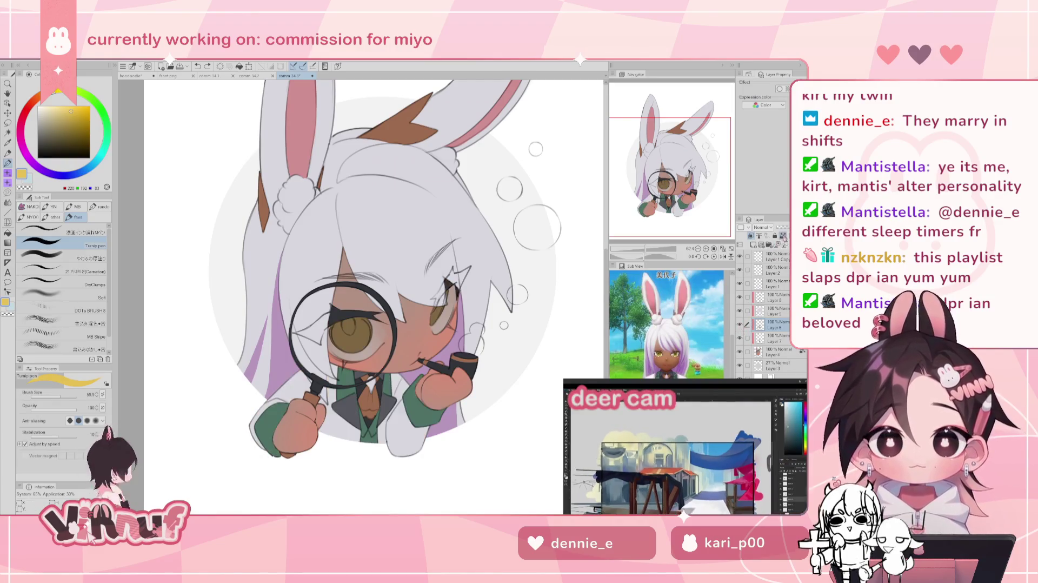
{"action": "left_click", "coordinate": [354, 342]}
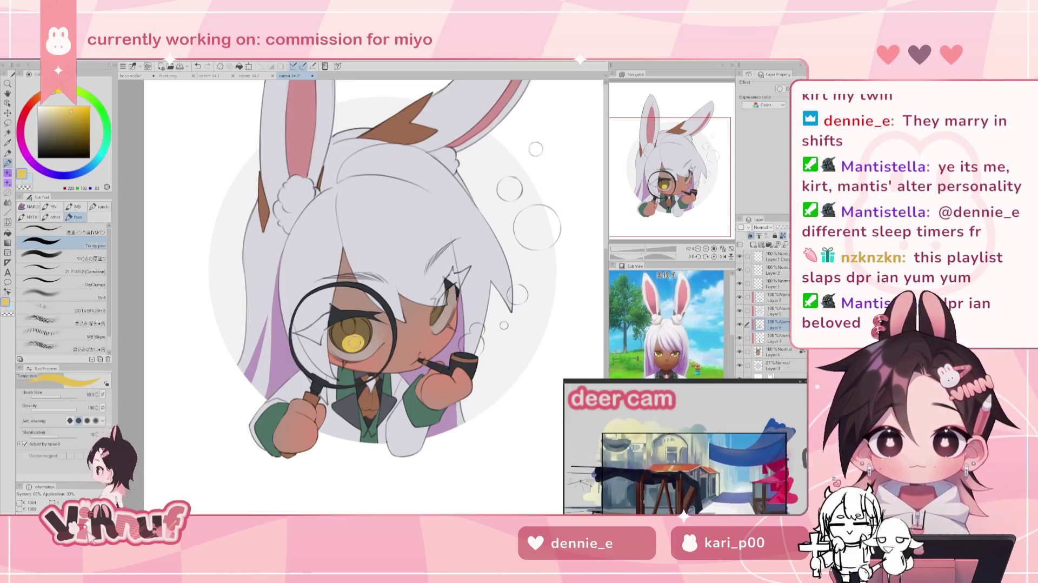
Step: Add a yellow highlight to the second eye and brighten the first iris, checking mirrored
{"action": "left_click", "coordinate": [436, 318]}
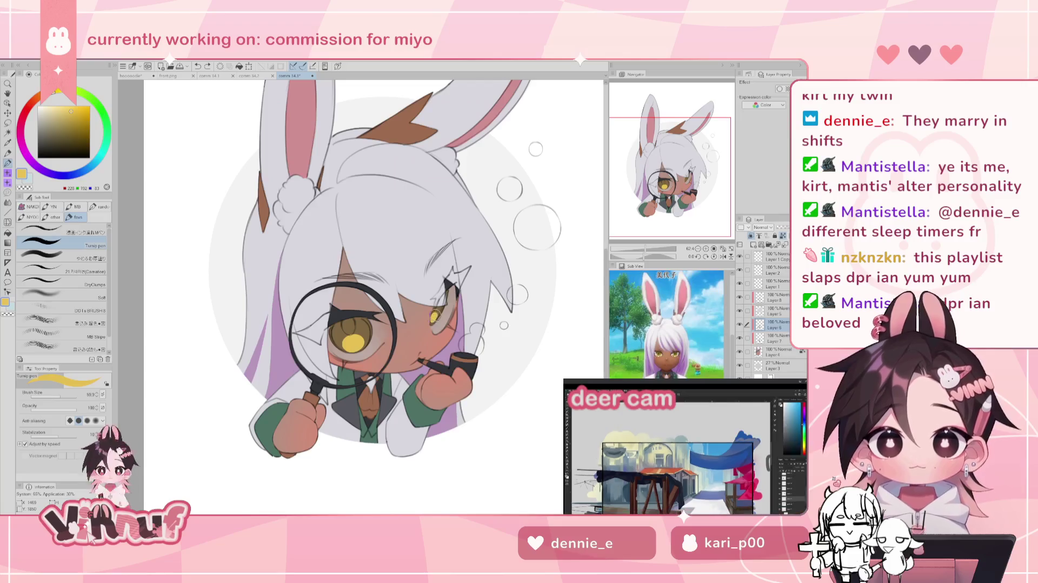
{"action": "left_click", "coordinate": [433, 318]}
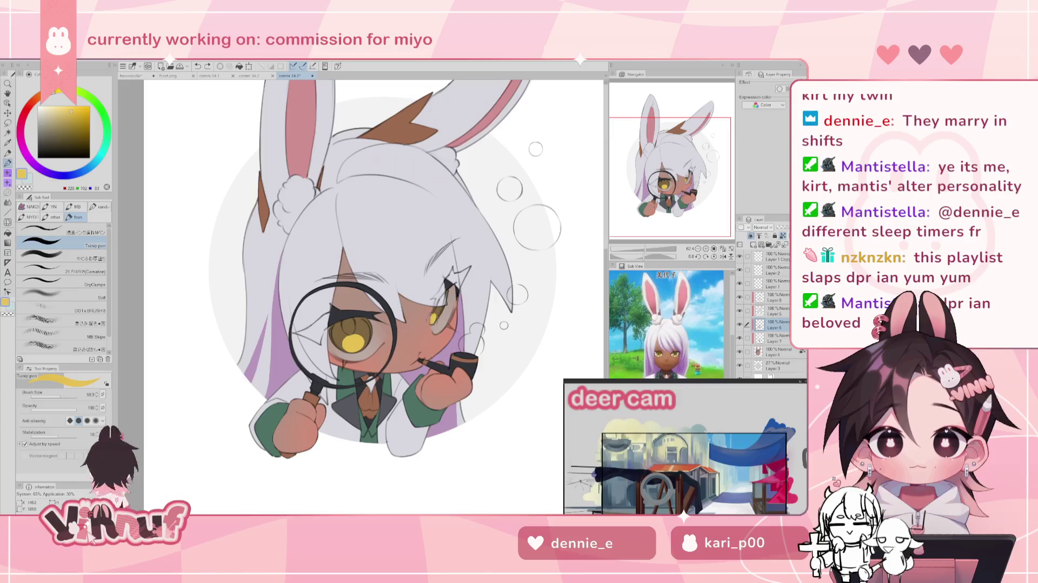
{"action": "key", "text": "h"}
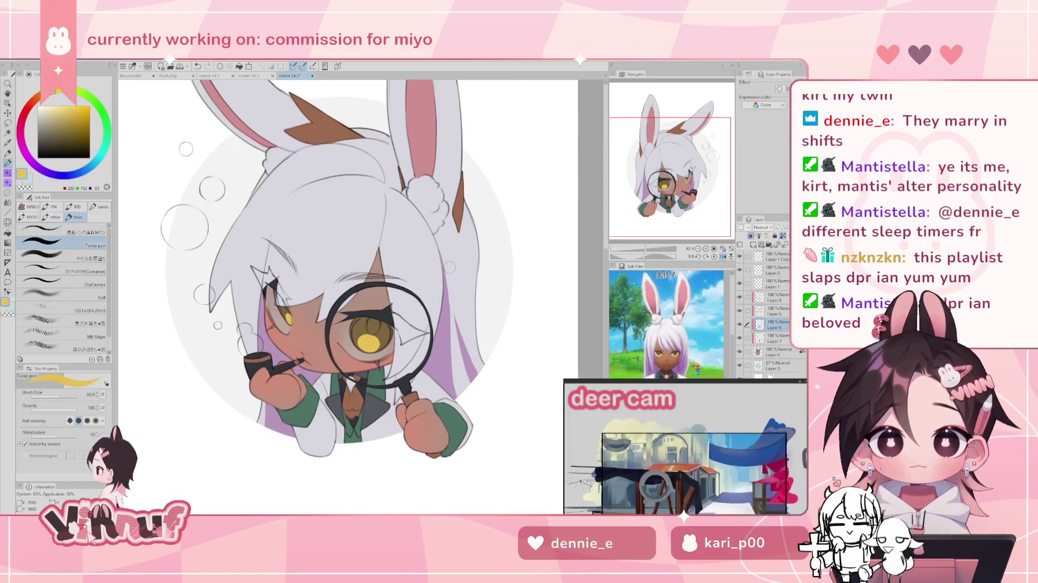
{"action": "key", "text": "h"}
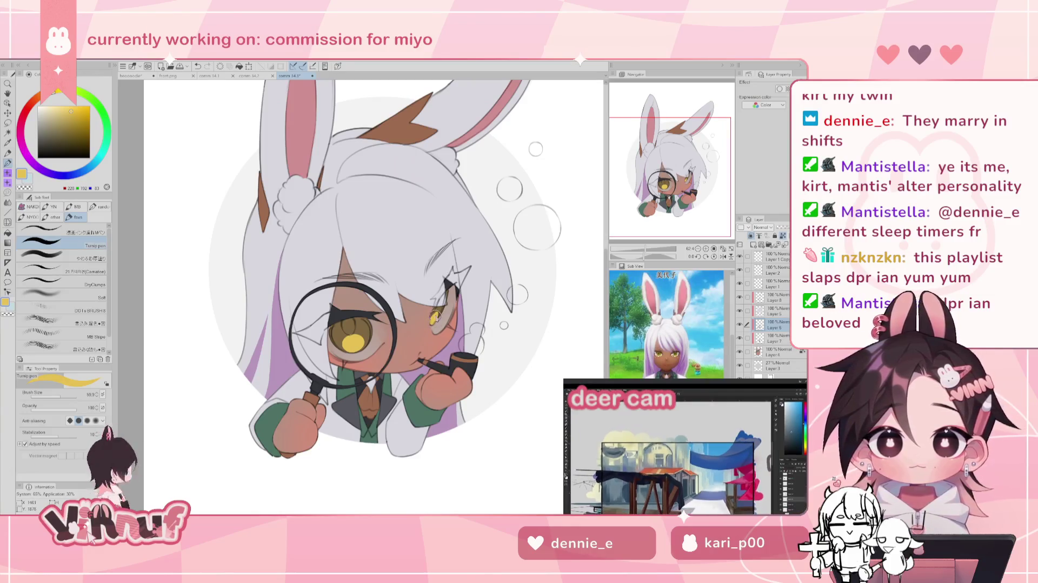
{"action": "key", "text": "h"}
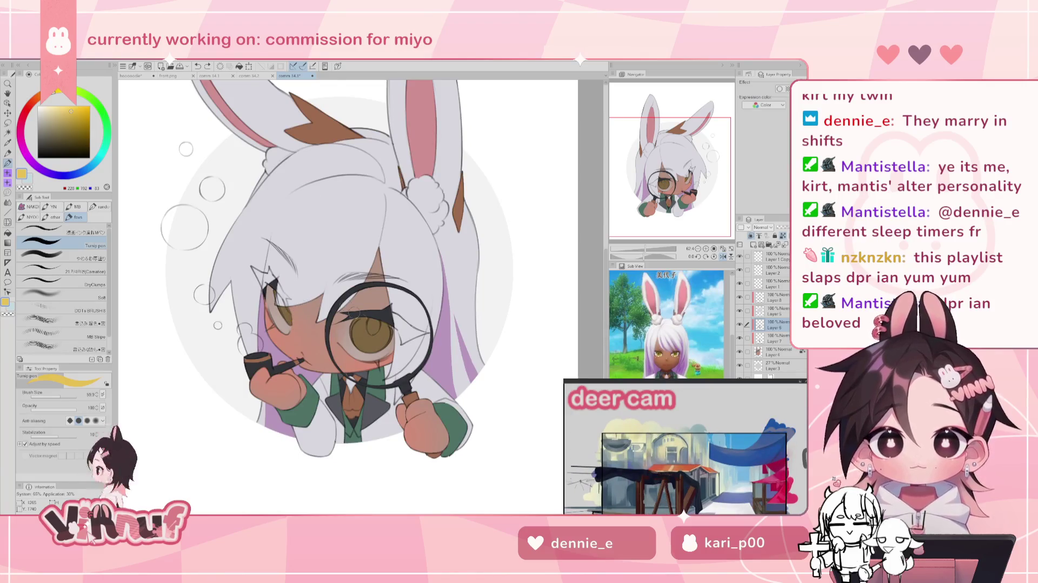
{"action": "left_click_drag", "start_coordinate": [373, 341], "coordinate": [366, 341]}
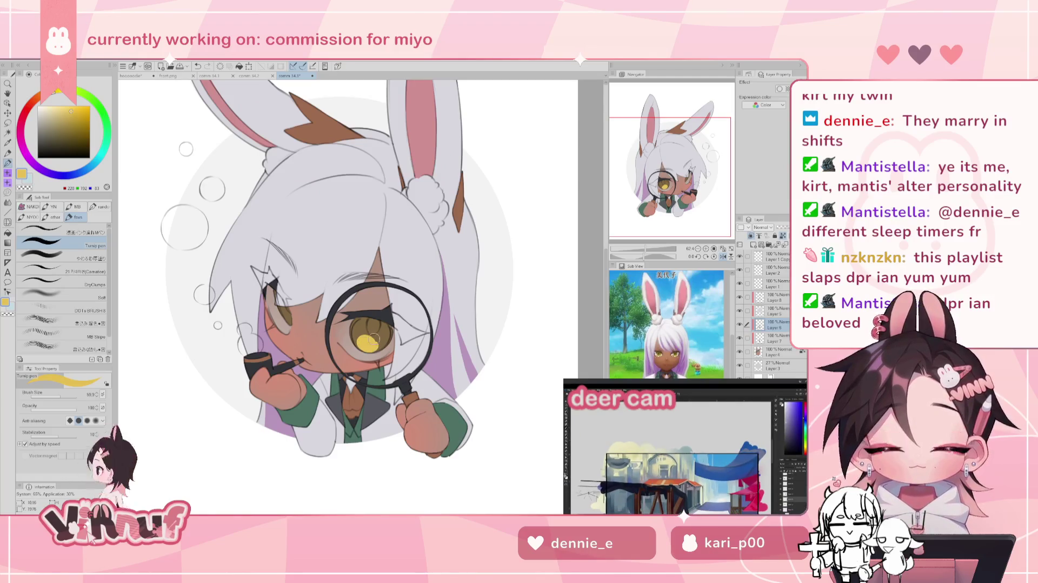
{"action": "key", "text": "h"}
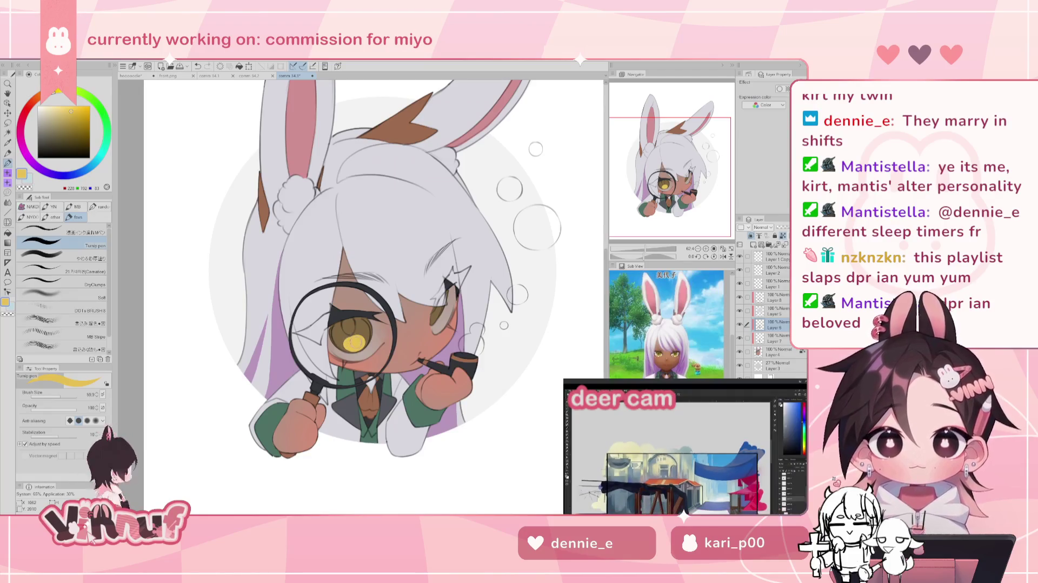
{"action": "key", "text": "ctrl+z"}
{"action": "key", "text": "ctrl+y"}
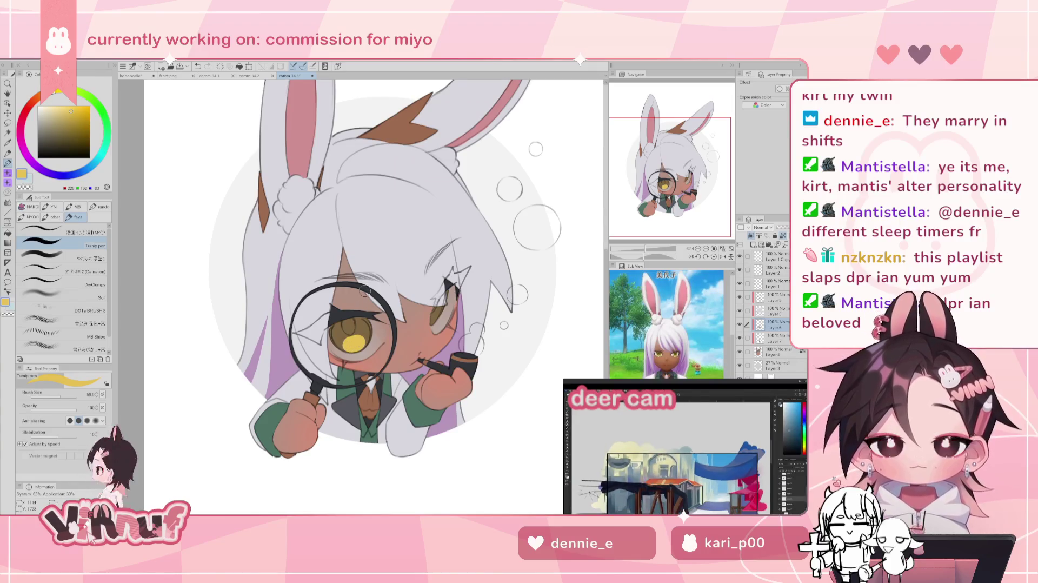
{"action": "left_click", "coordinate": [344, 328], "text": "alt"}
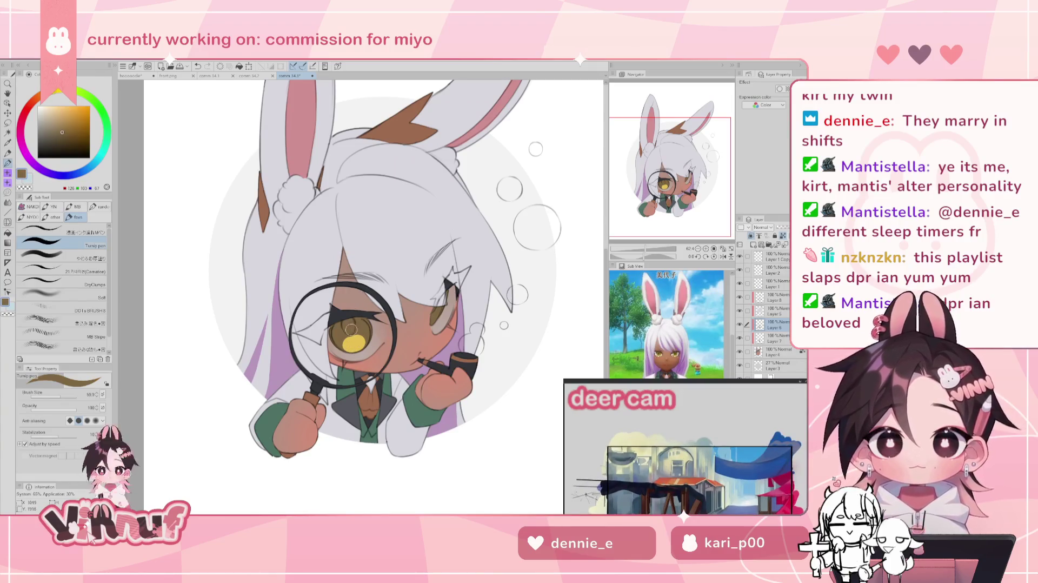
Step: Stroke olive-brown over the magnified iris, resampling yellow and brown while mirroring the view to compare
{"action": "left_click_drag", "start_coordinate": [353, 328], "coordinate": [351, 321]}
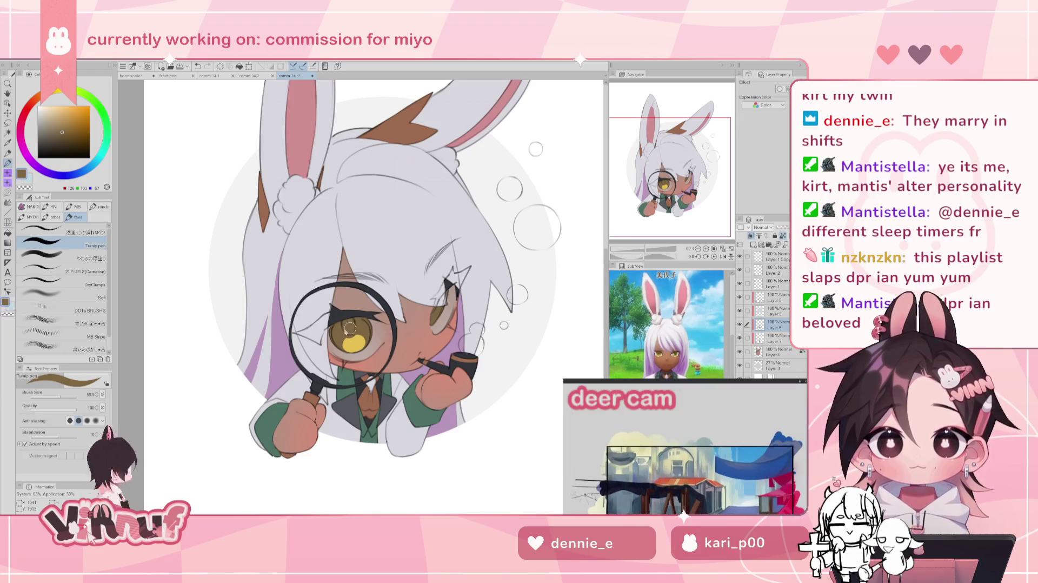
{"action": "left_click", "coordinate": [431, 320], "text": "alt"}
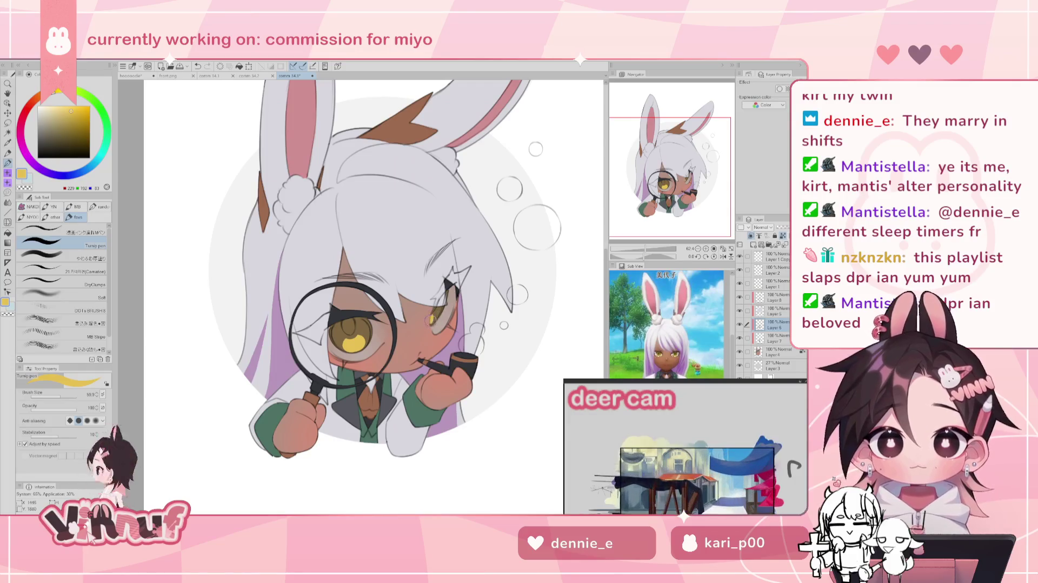
{"action": "key", "text": "h"}
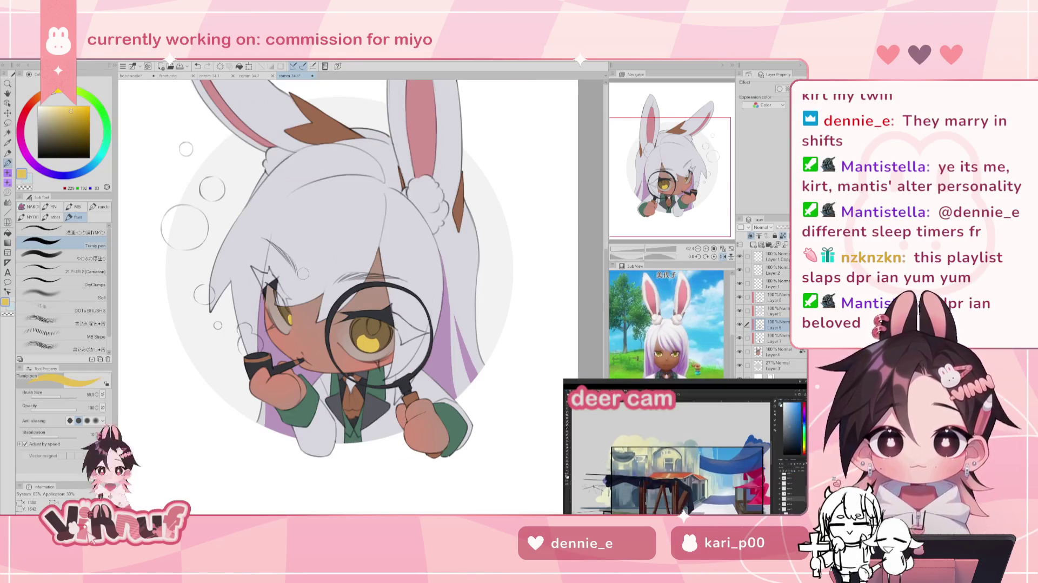
{"action": "left_click", "coordinate": [296, 285], "text": "alt"}
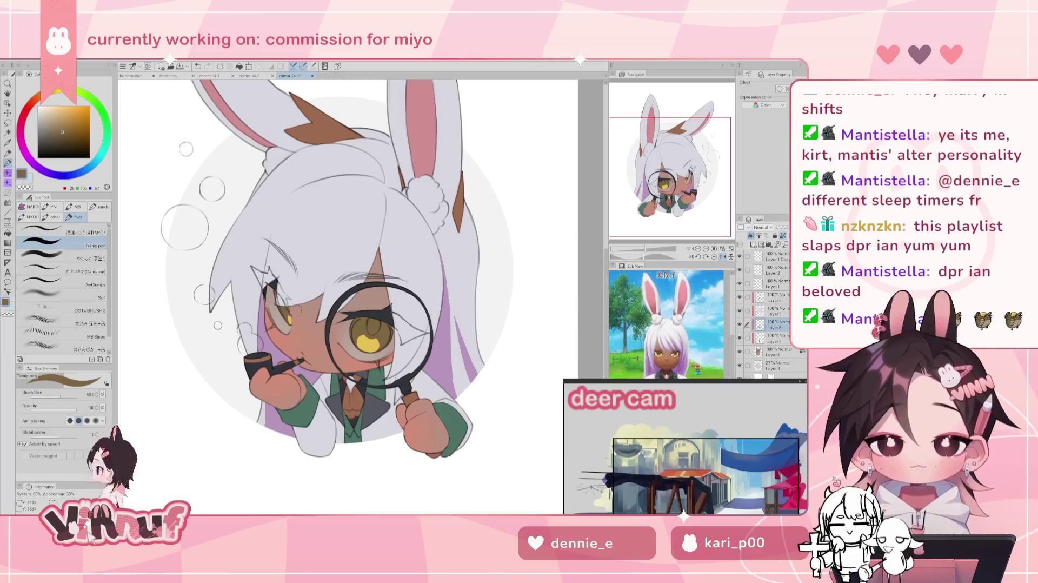
{"action": "key", "text": "h"}
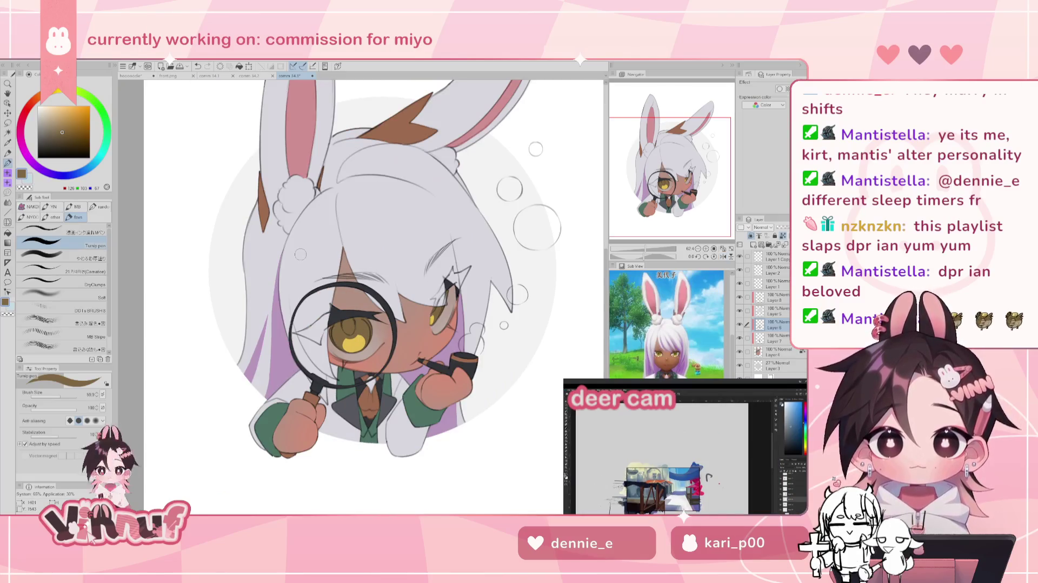
{"action": "left_click", "coordinate": [349, 323], "text": "alt"}
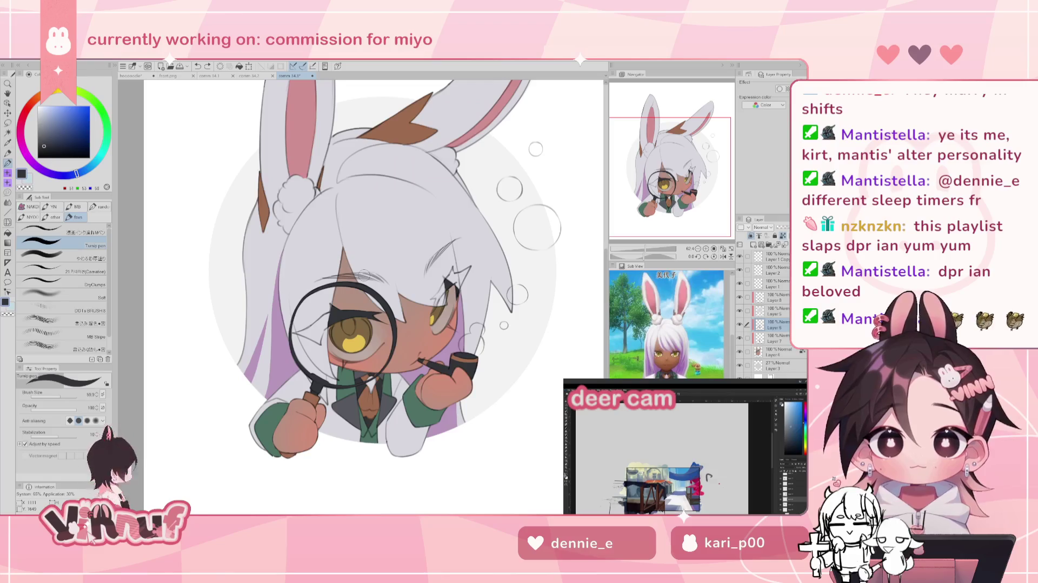
Step: Fill the magnified eye's iris with a reddish brown using the Fill tool
{"action": "left_click", "coordinate": [374, 393], "text": "alt"}
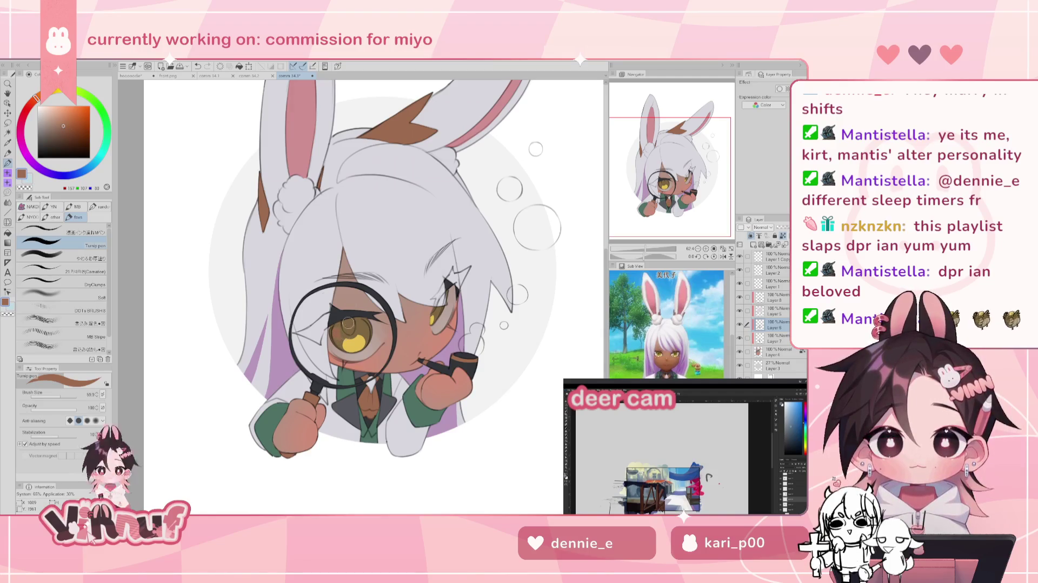
{"action": "key", "text": "g"}
{"action": "left_click", "coordinate": [369, 319]}
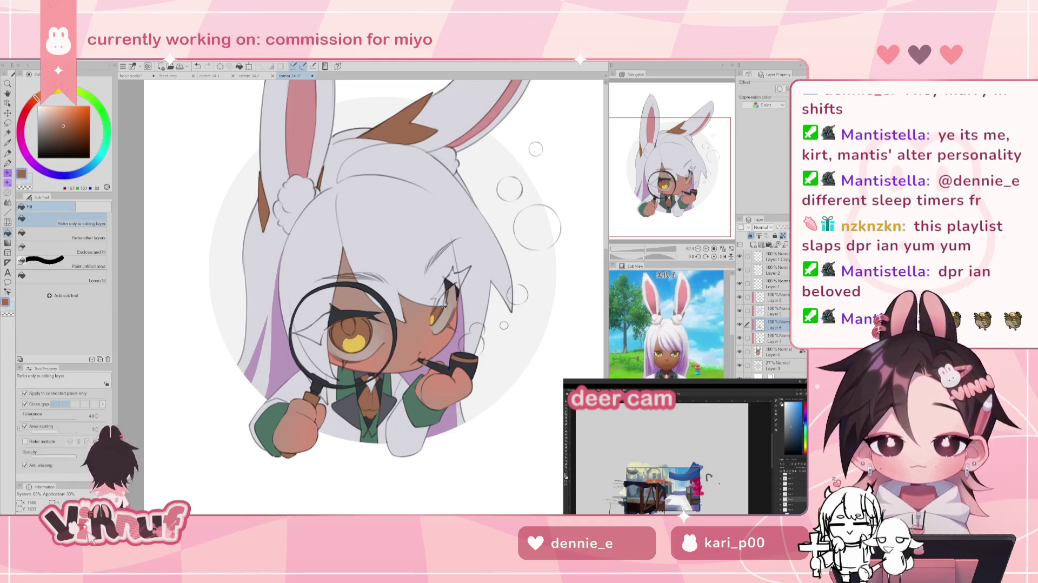
Step: Compare olive and greyish browns, settling on a darker brown shade for shading
{"action": "left_click", "coordinate": [334, 321], "text": "alt"}
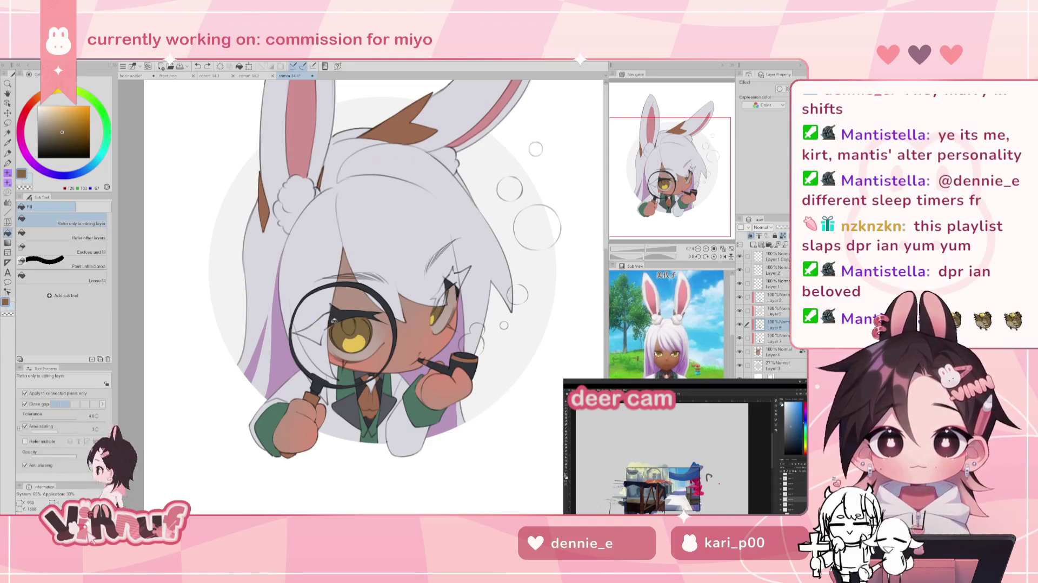
{"action": "left_click", "coordinate": [53, 135]}
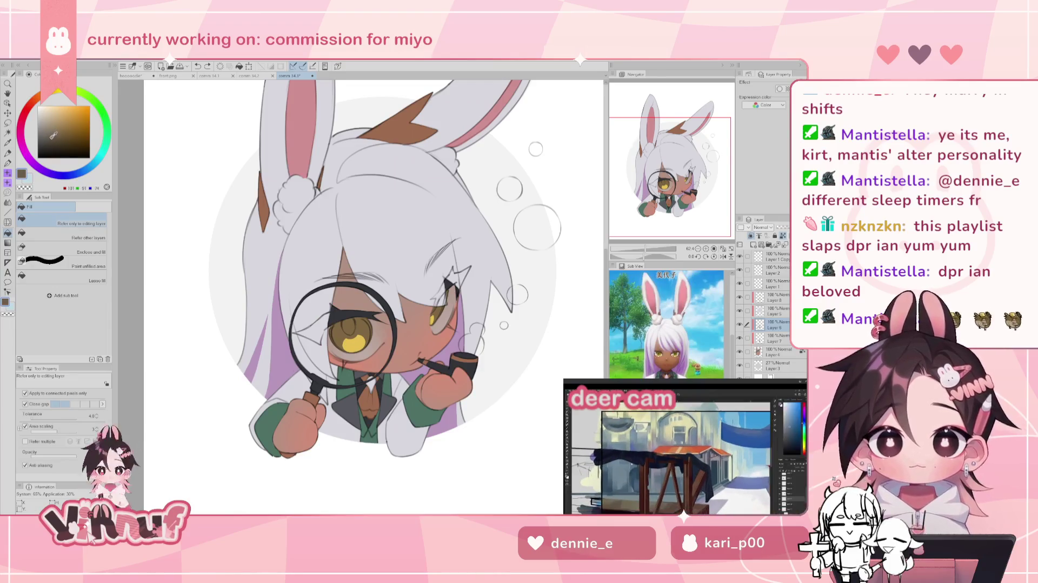
{"action": "left_click", "coordinate": [333, 306], "text": "alt"}
{"action": "left_click", "coordinate": [49, 138]}
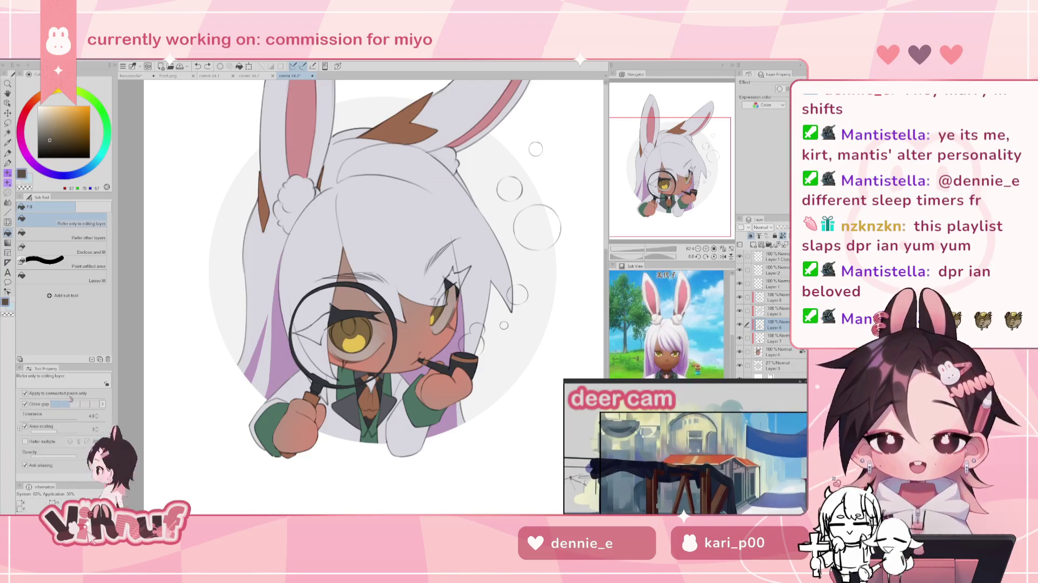
{"action": "key", "text": "p"}
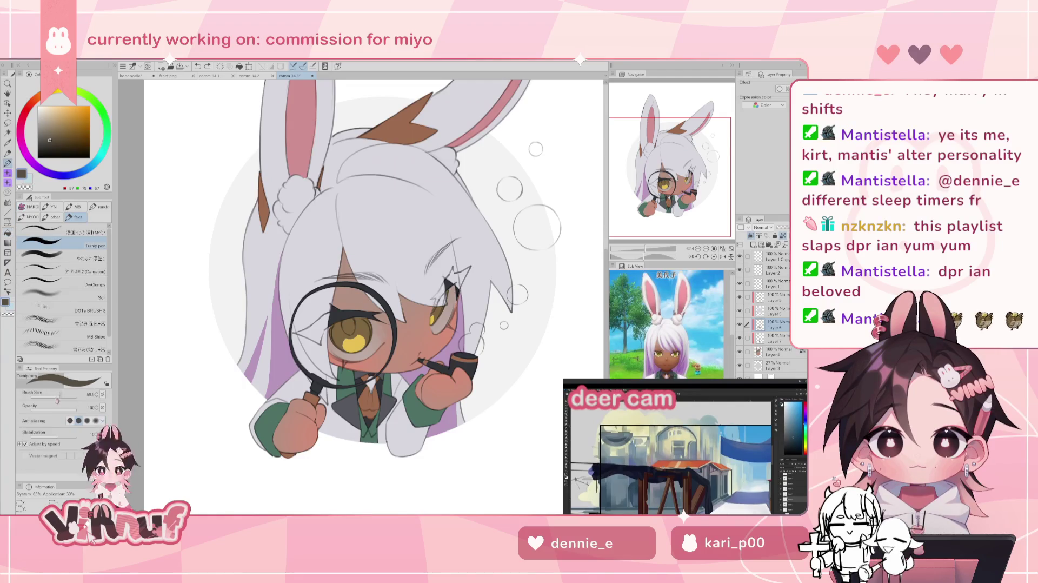
{"action": "scroll", "coordinate": [361, 306], "scroll_direction": "up", "scroll_amount": 4}
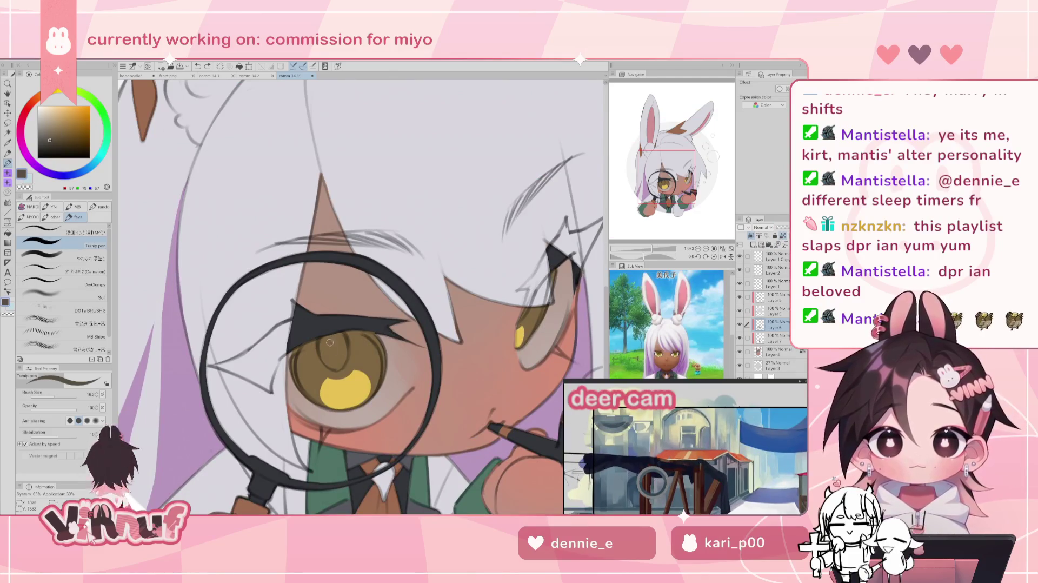
Step: Paint dark brown into the pupil, zoom out to view the whole chibi, then zoom back onto the eye
{"action": "left_click_drag", "start_coordinate": [330, 343], "coordinate": [338, 360]}
{"action": "scroll", "coordinate": [362, 298], "scroll_direction": "down", "scroll_amount": 1}
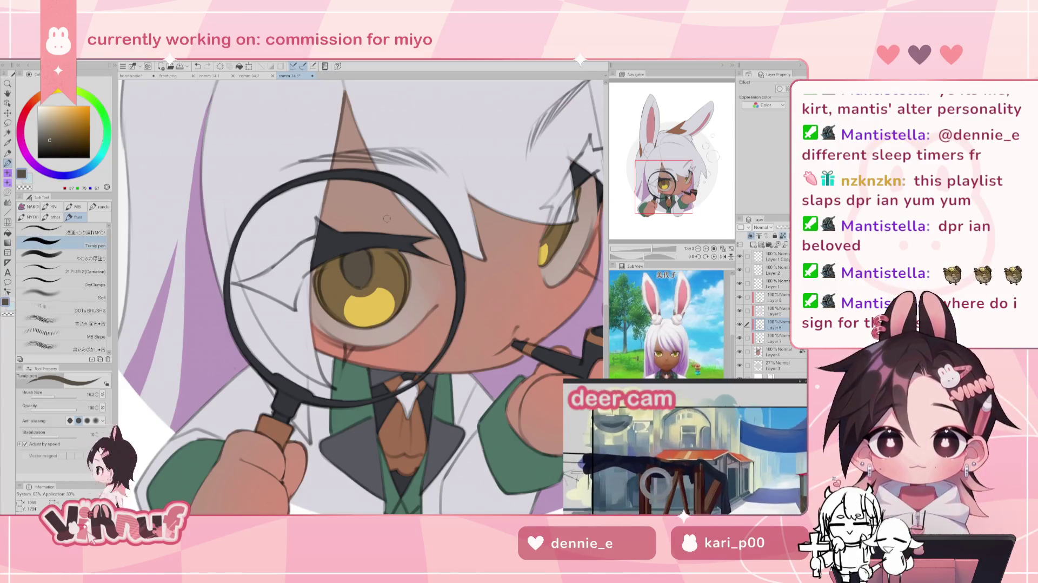
{"action": "left_click_drag", "start_coordinate": [652, 249], "coordinate": [652, 249]}
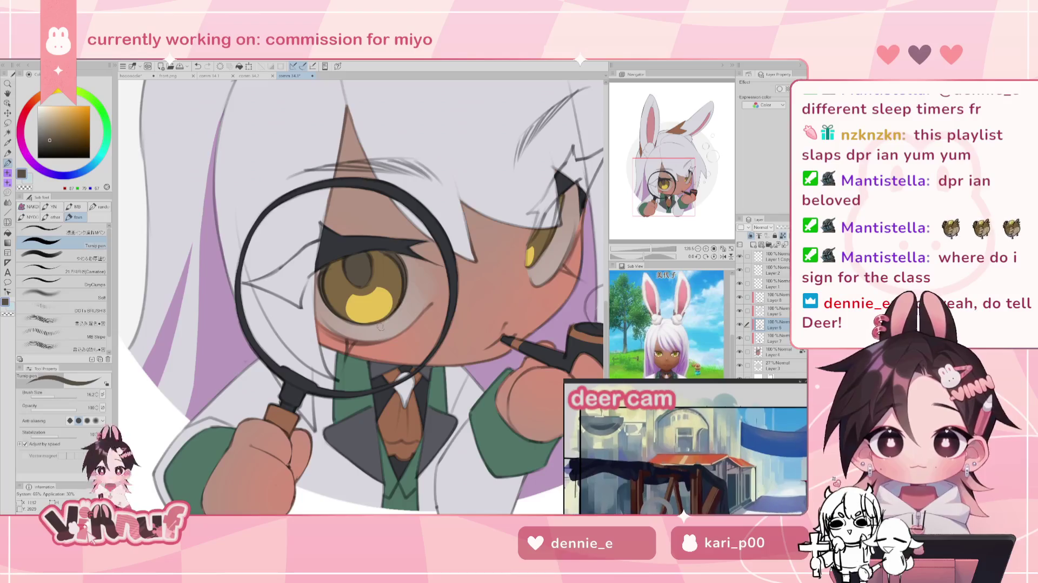
{"action": "left_click_drag", "start_coordinate": [651, 249], "coordinate": [655, 249]}
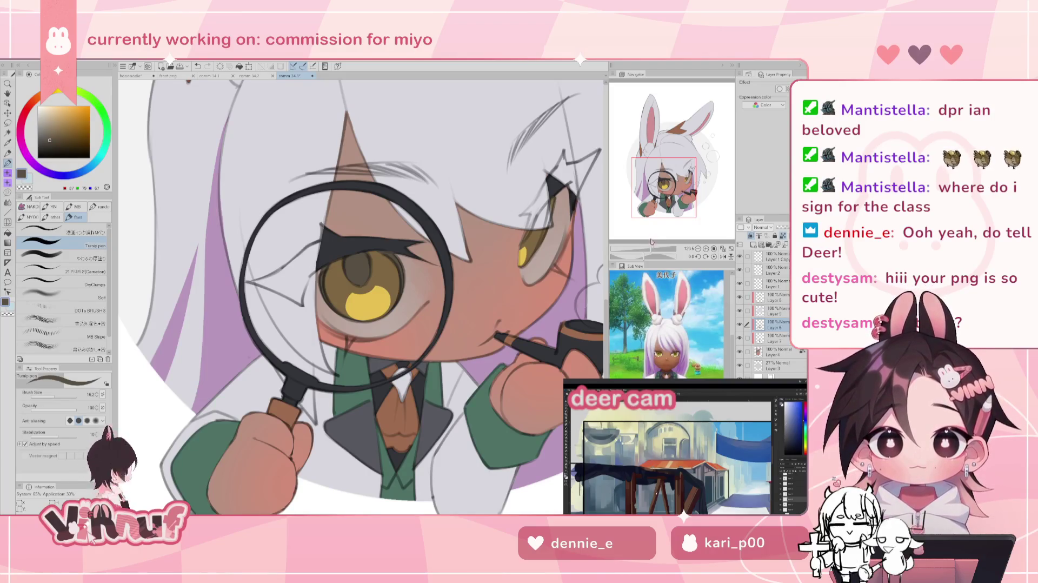
{"action": "left_click_drag", "start_coordinate": [652, 248], "coordinate": [654, 248]}
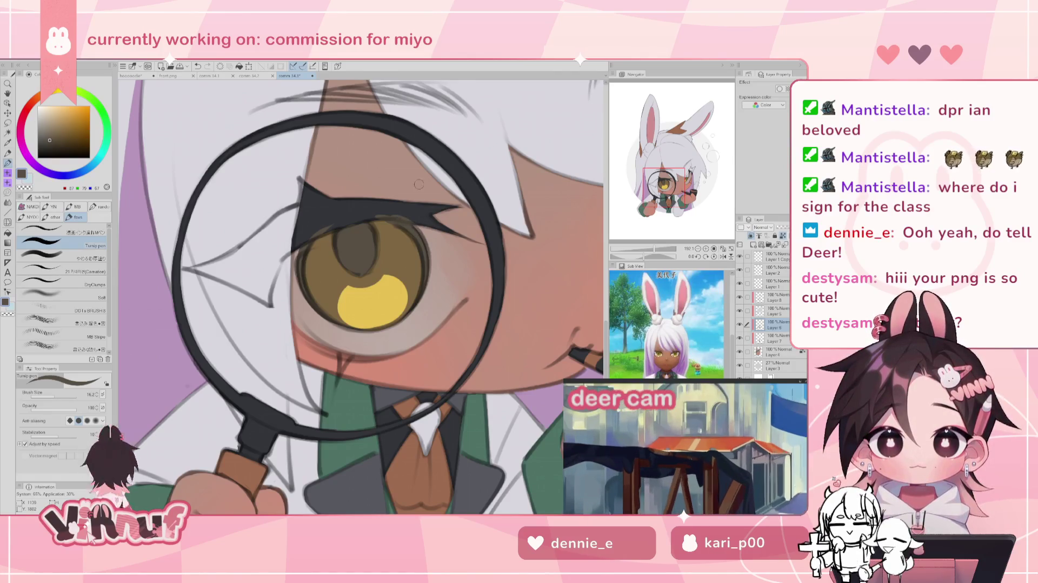
Step: Try a dark blue-grey stroke near the upper eyelash, undo it, and mirror-check the face
{"action": "left_click", "coordinate": [351, 211], "text": "alt"}
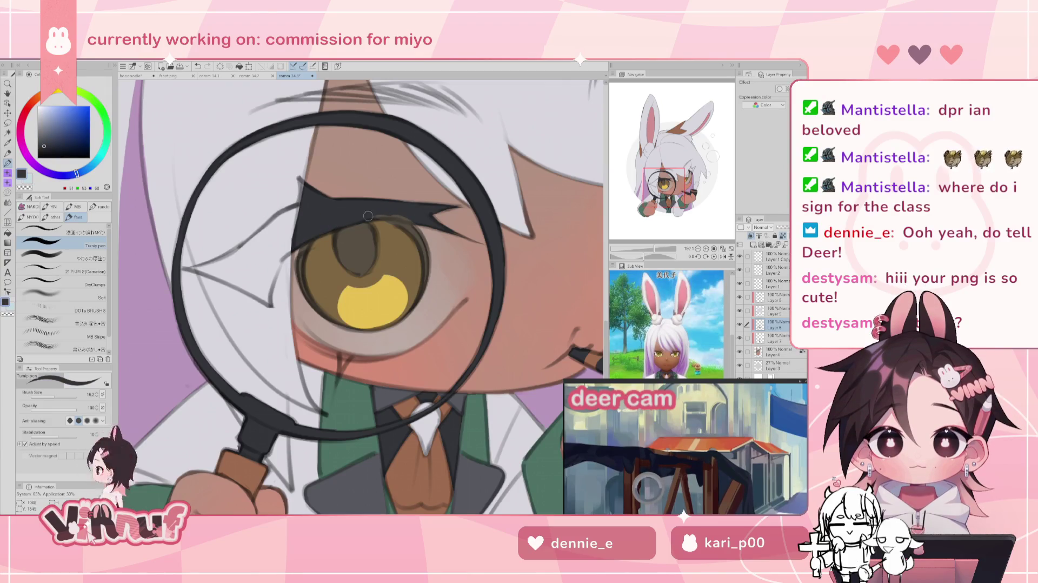
{"action": "left_click_drag", "start_coordinate": [382, 218], "coordinate": [412, 221]}
{"action": "key", "text": "ctrl+z"}
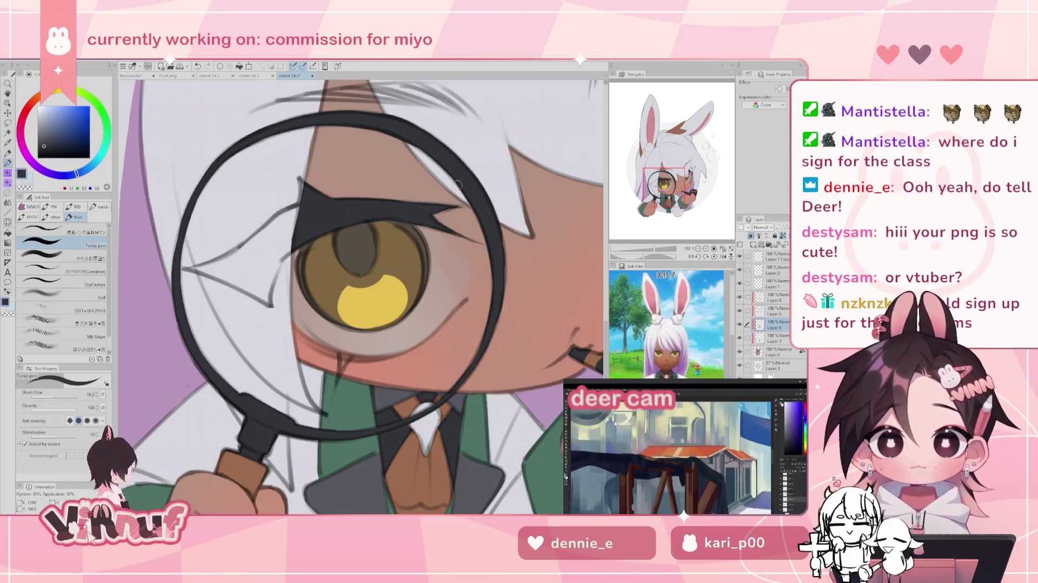
{"action": "left_click", "coordinate": [348, 237], "text": "alt"}
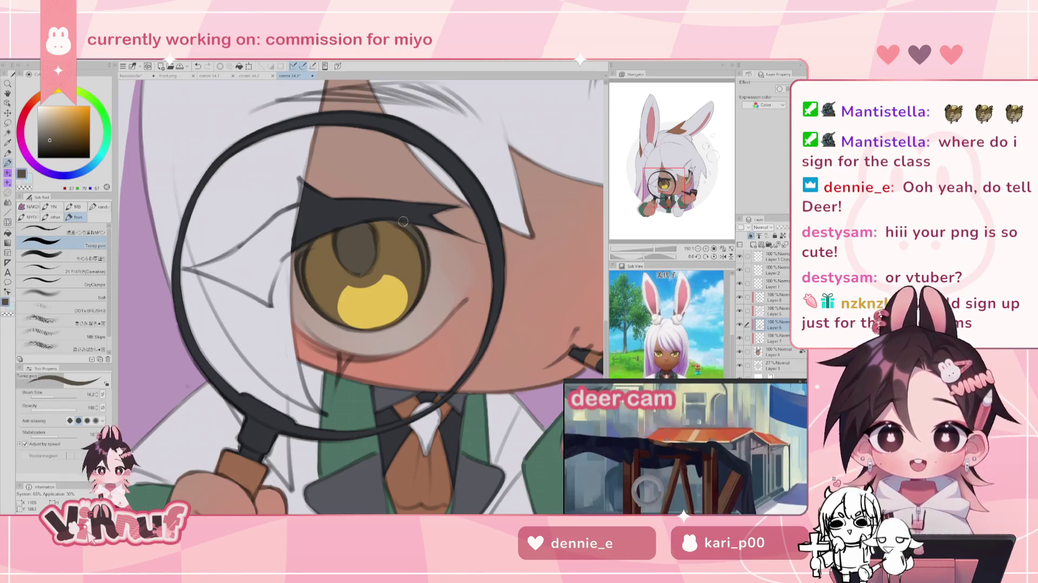
{"action": "key", "text": "h"}
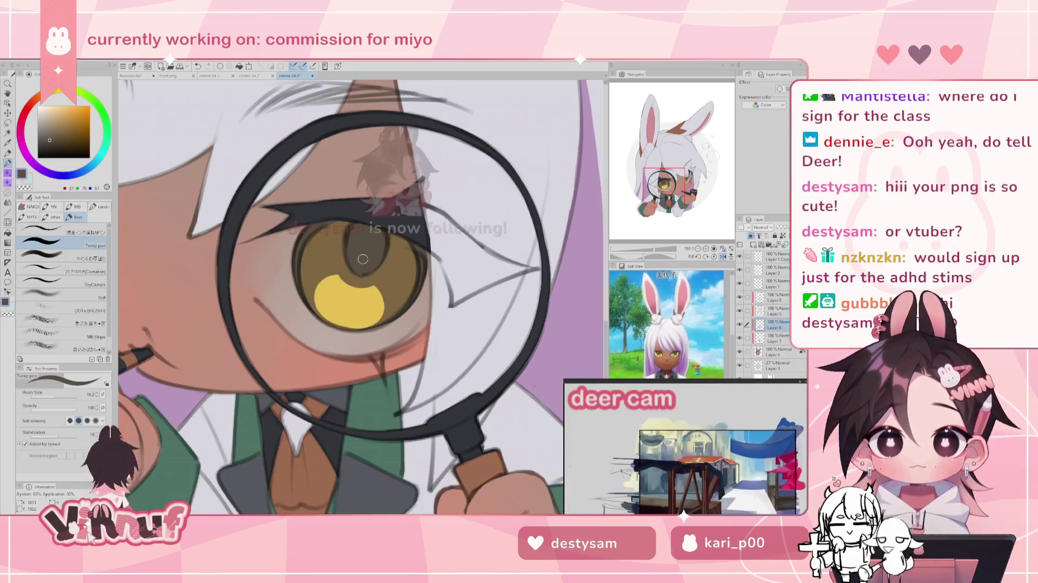
{"action": "key", "text": "h"}
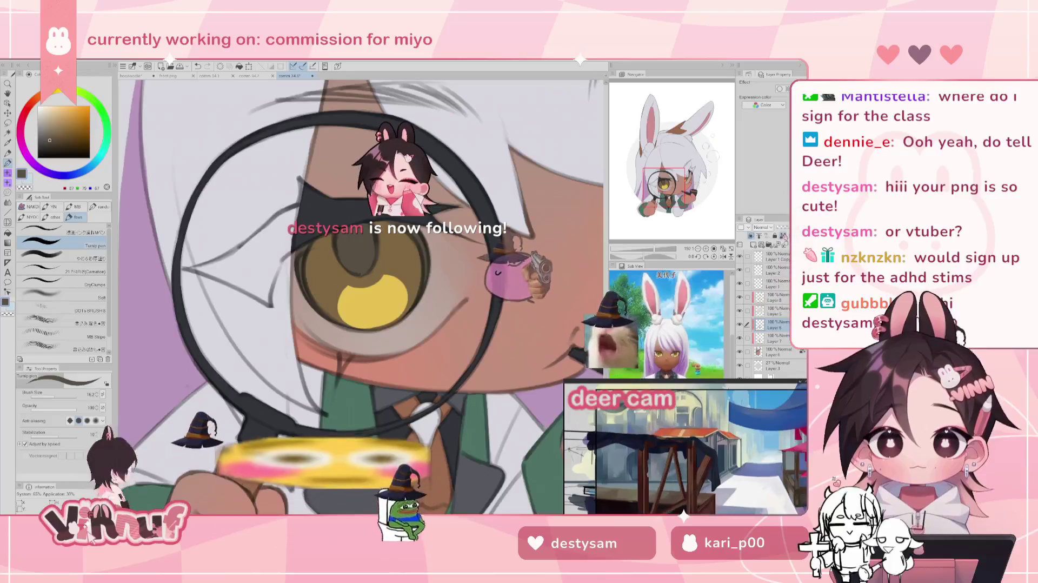
Step: Paint a dark brown edge under the iris highlight and mirror the view to check it
{"action": "left_click", "coordinate": [355, 316], "text": "alt"}
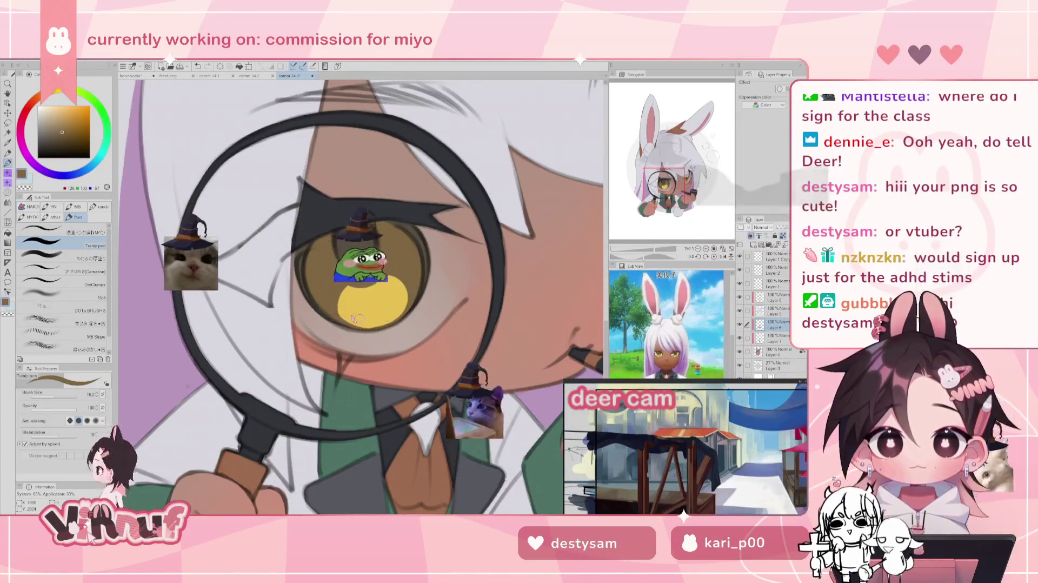
{"action": "left_click_drag", "start_coordinate": [348, 325], "coordinate": [365, 327]}
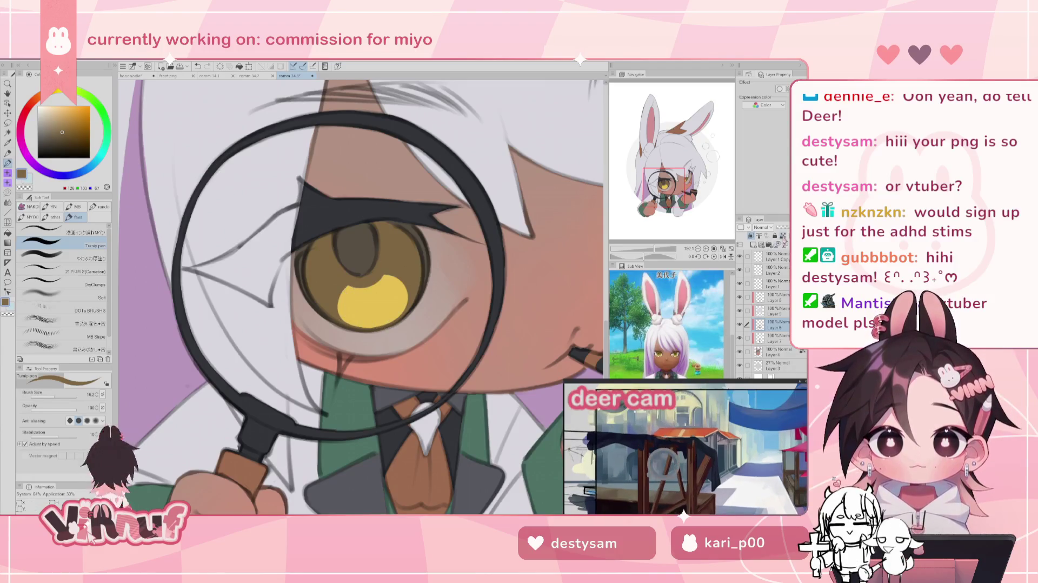
{"action": "left_click", "coordinate": [351, 323], "text": "alt"}
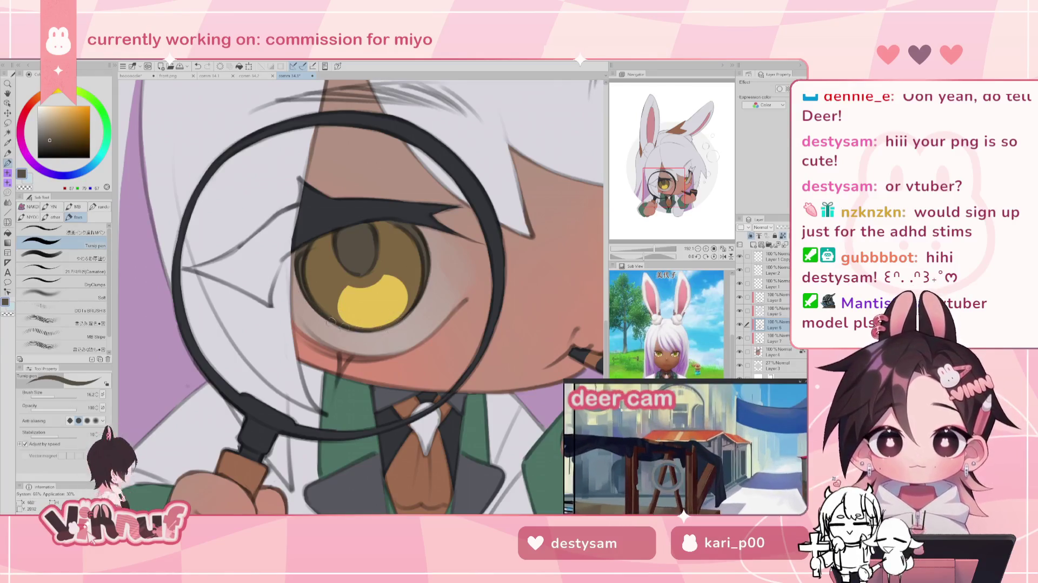
{"action": "key", "text": "h"}
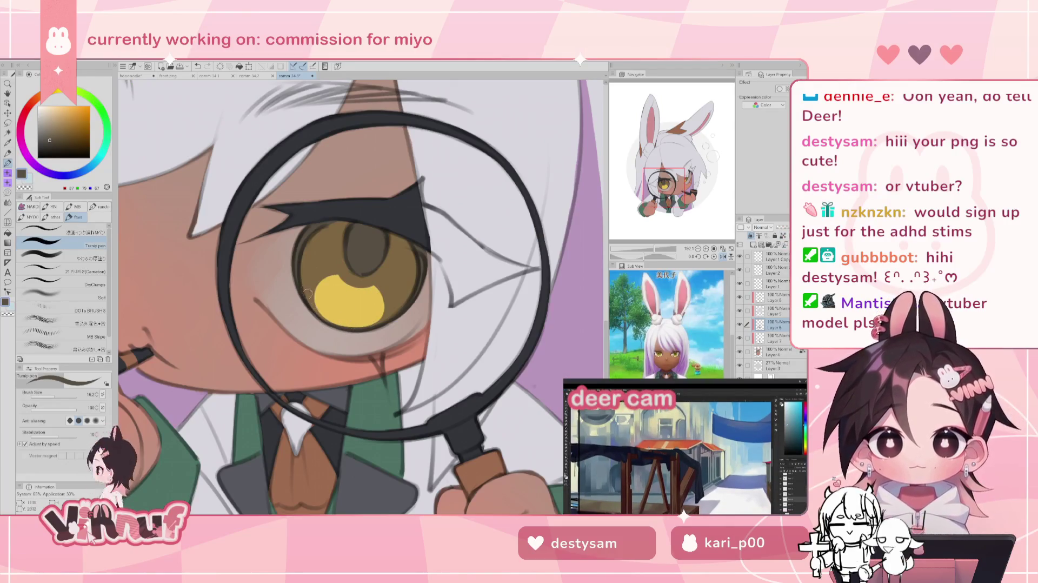
{"action": "key", "text": "h"}
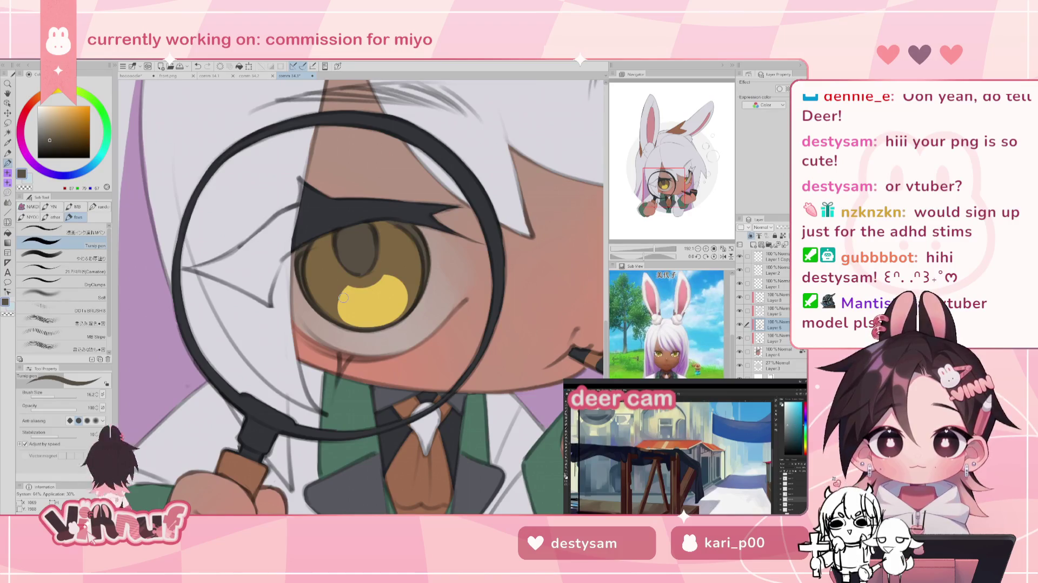
{"action": "scroll", "coordinate": [713, 231], "scroll_direction": "down", "scroll_amount": 3}
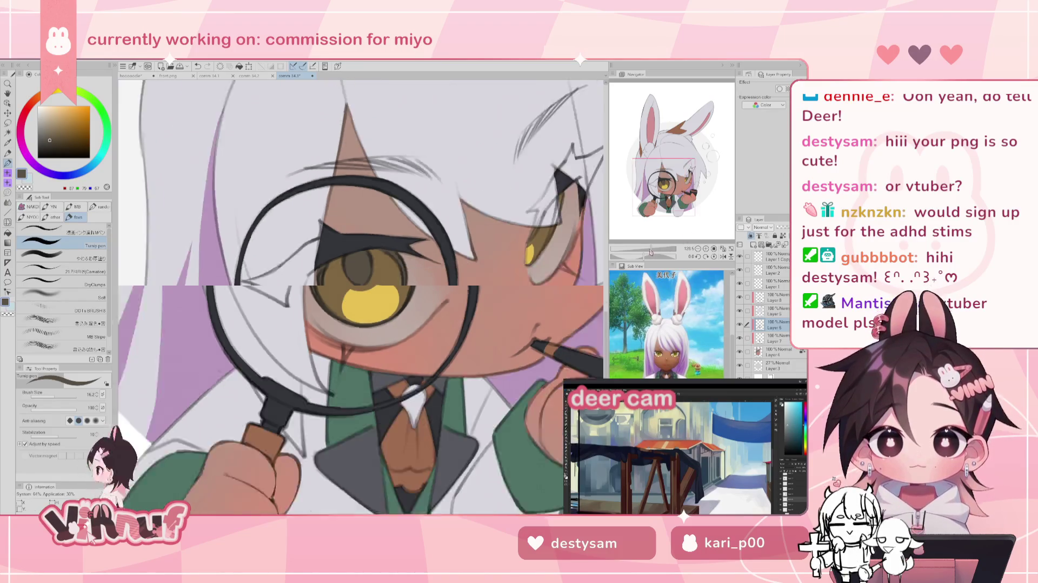
Step: Zoom onto the face, flip the view horizontally, and undo the last stroke on the eye
{"action": "scroll", "coordinate": [668, 204], "scroll_direction": "up", "scroll_amount": 2}
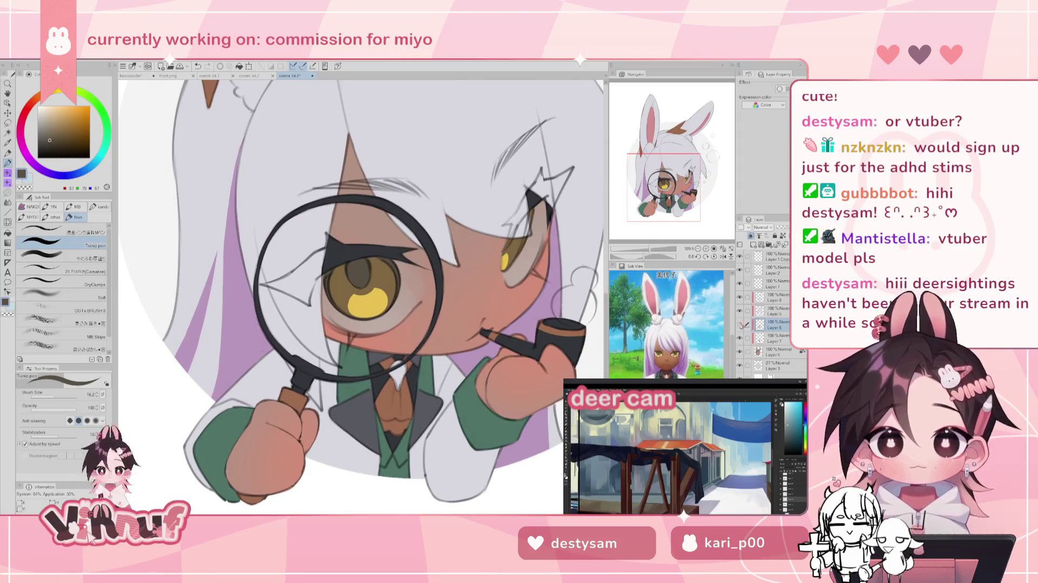
{"action": "scroll", "coordinate": [657, 219], "scroll_direction": "up", "scroll_amount": 3}
{"action": "scroll", "coordinate": [657, 219], "scroll_direction": "down", "scroll_amount": 1}
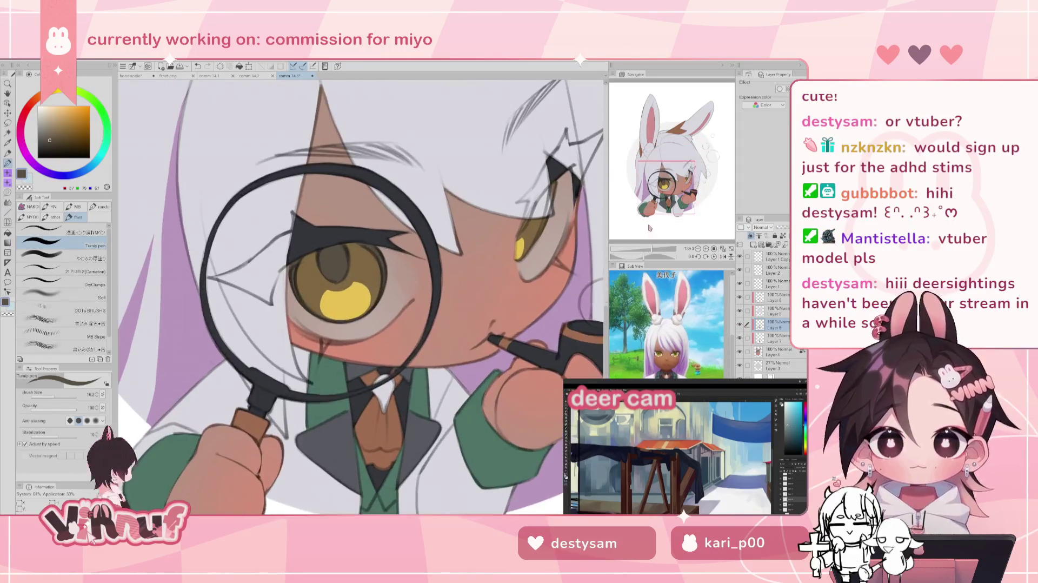
{"action": "key", "text": "h"}
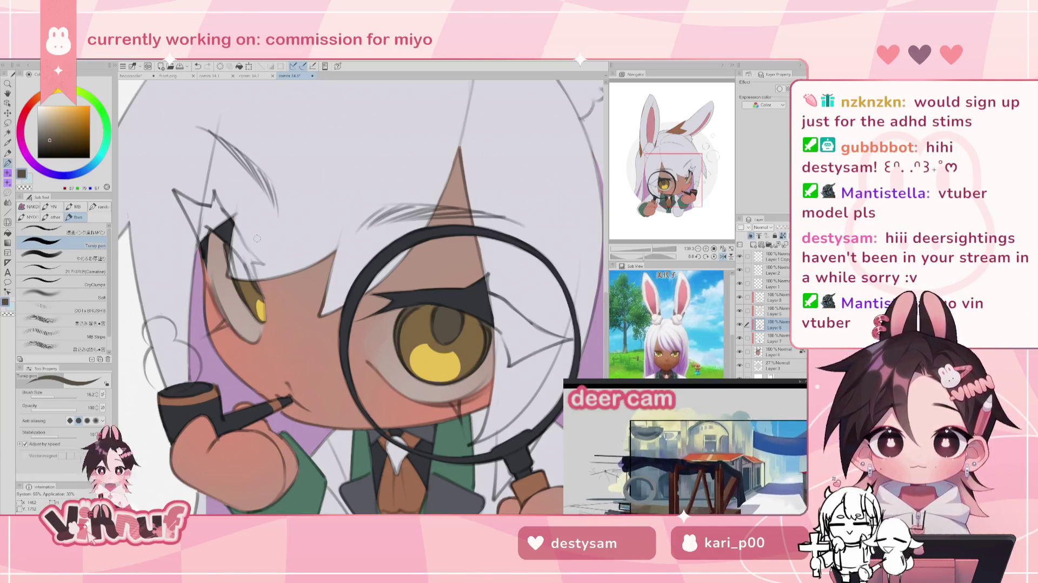
{"action": "key", "text": "ctrl+z"}
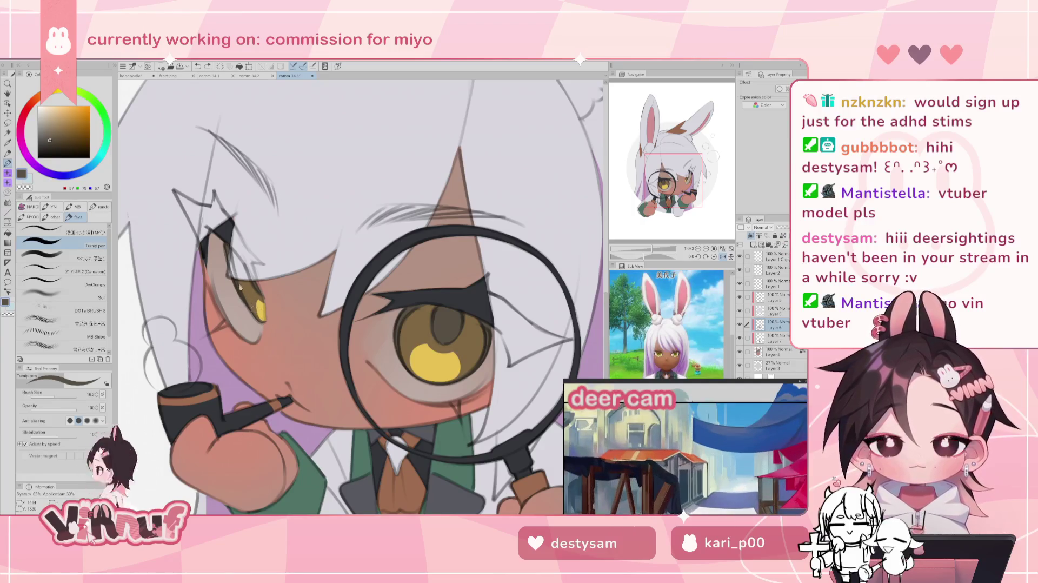
Step: Redraw a short dark pen stroke along the yellow highlight's edge and unflip the view
{"action": "key", "text": "e"}
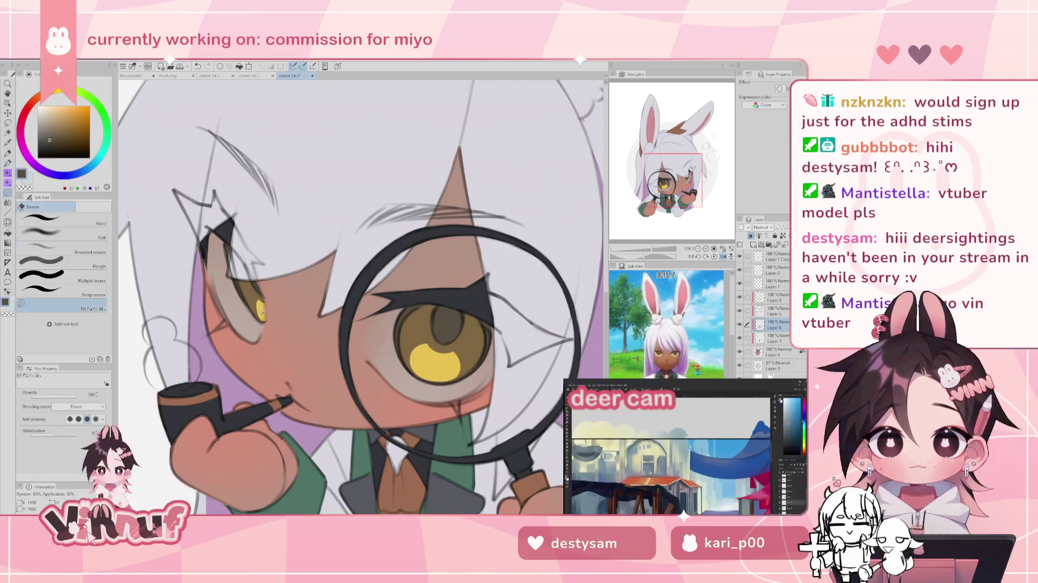
{"action": "key", "text": "p"}
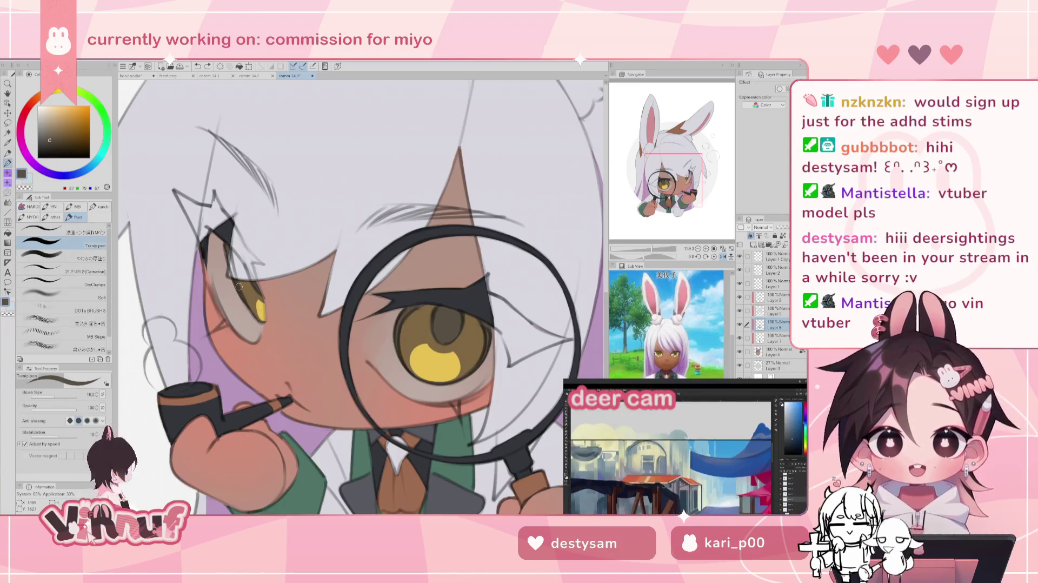
{"action": "left_click_drag", "start_coordinate": [256, 301], "coordinate": [261, 318]}
{"action": "key", "text": "h"}
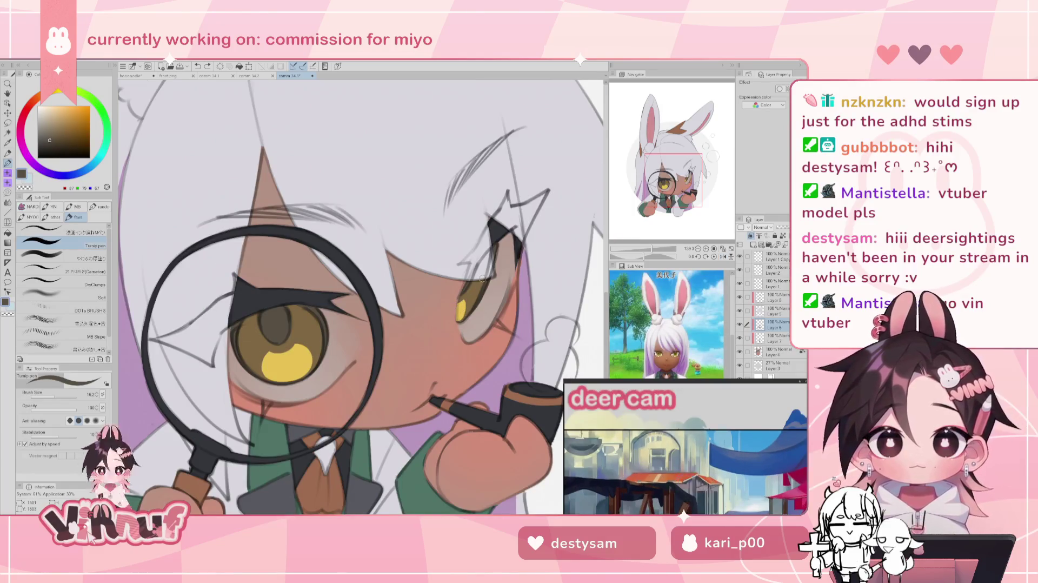
Step: Zoom out to fit the whole page, then zoom in slightly on the illustration
{"action": "left_click", "coordinate": [648, 249]}
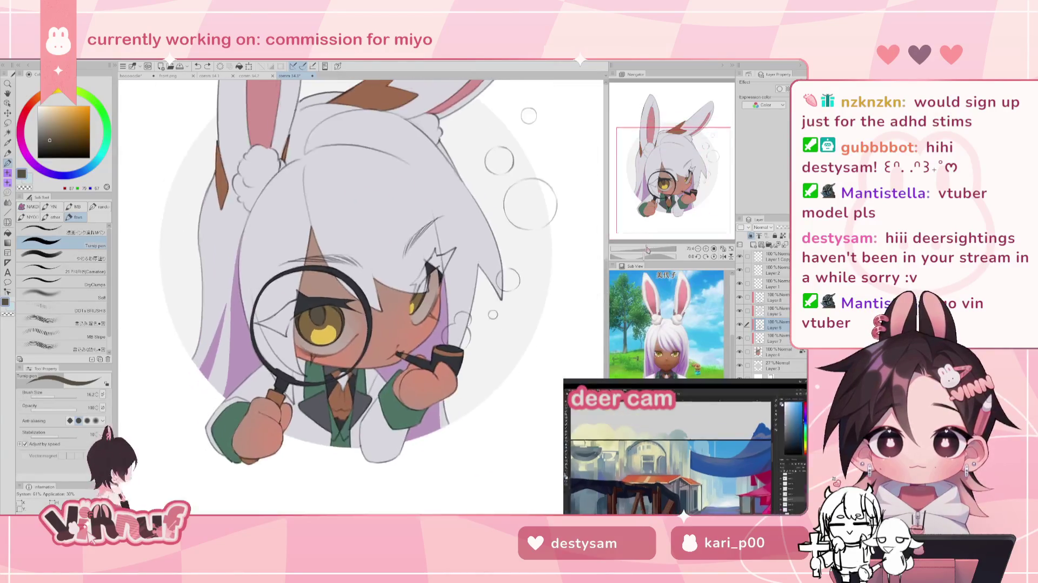
{"action": "left_click", "coordinate": [644, 249]}
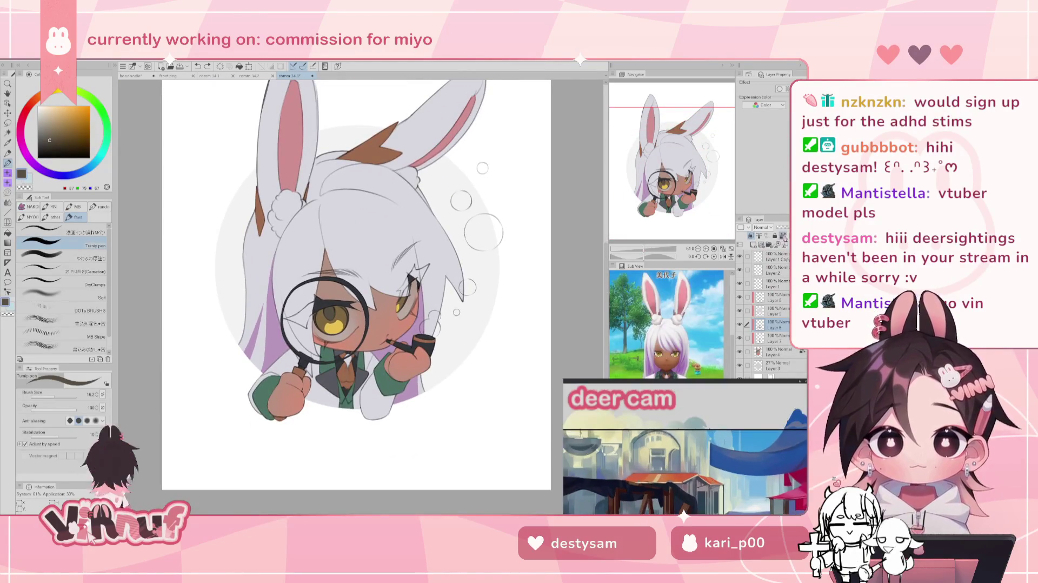
{"action": "left_click", "coordinate": [722, 248]}
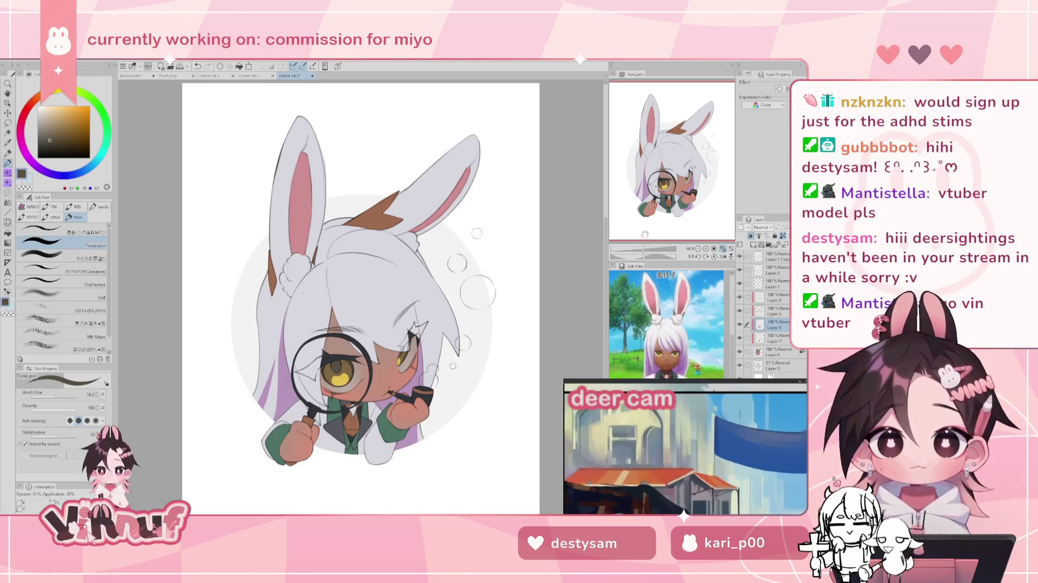
{"action": "left_click_drag", "start_coordinate": [644, 248], "coordinate": [649, 248]}
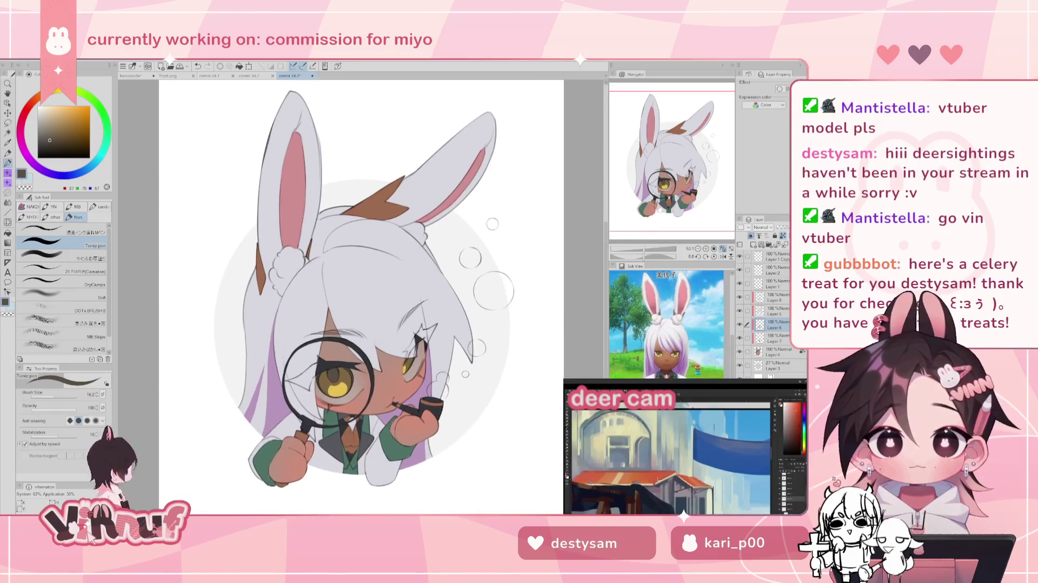
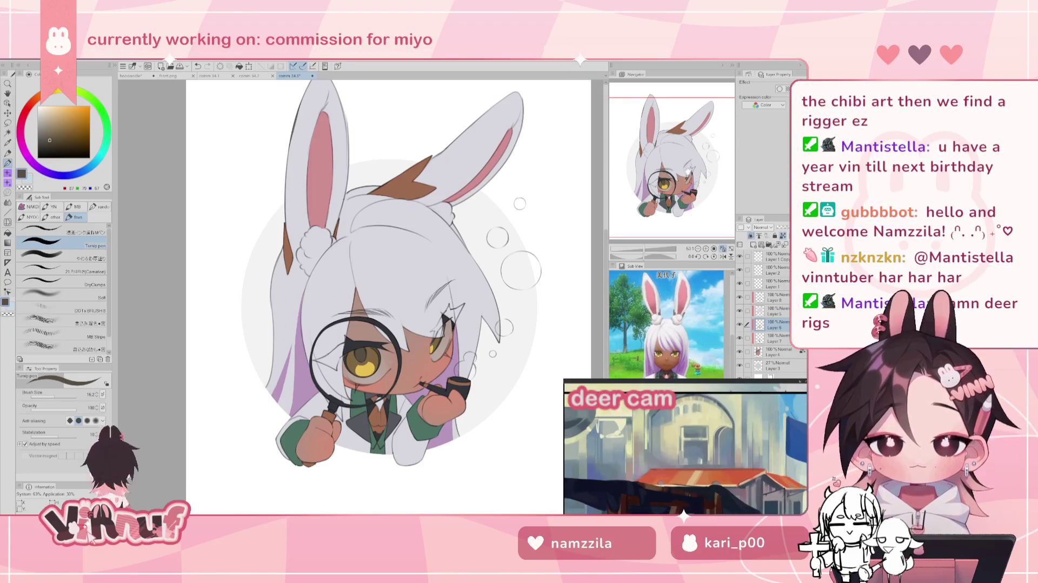
Step: Fit the whole chibi in view, flip-check it, then select Layer 3 and sample the eyes' yellow
{"action": "left_click_drag", "start_coordinate": [687, 171], "coordinate": [687, 166]}
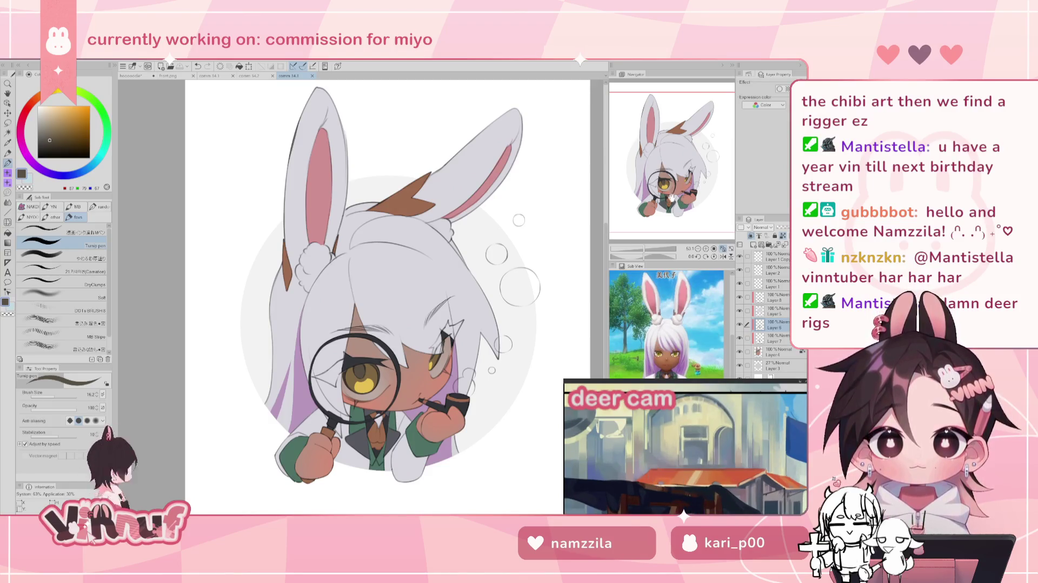
{"action": "left_click_drag", "start_coordinate": [679, 207], "coordinate": [689, 198]}
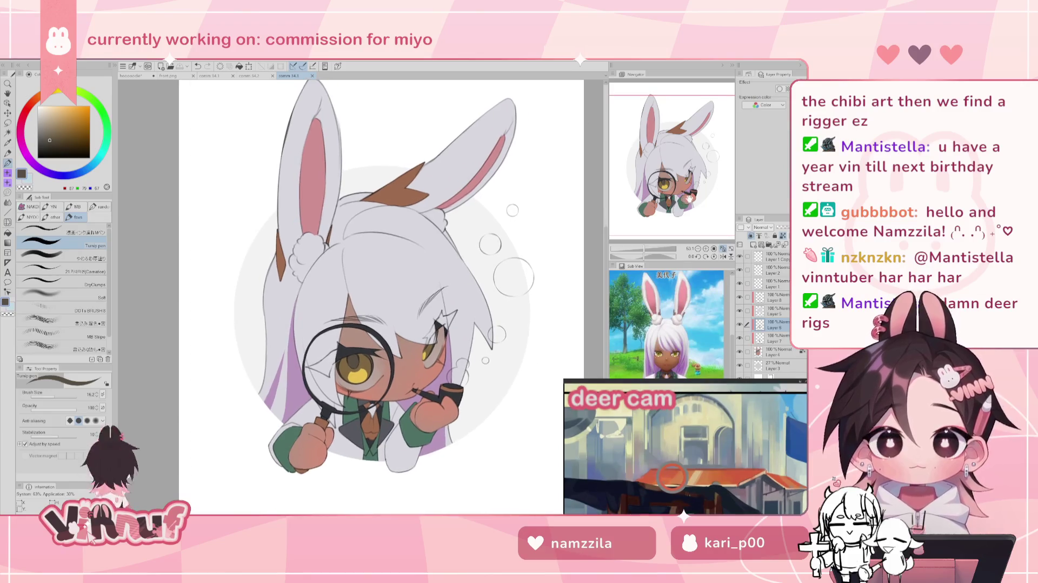
{"action": "left_click", "coordinate": [722, 249]}
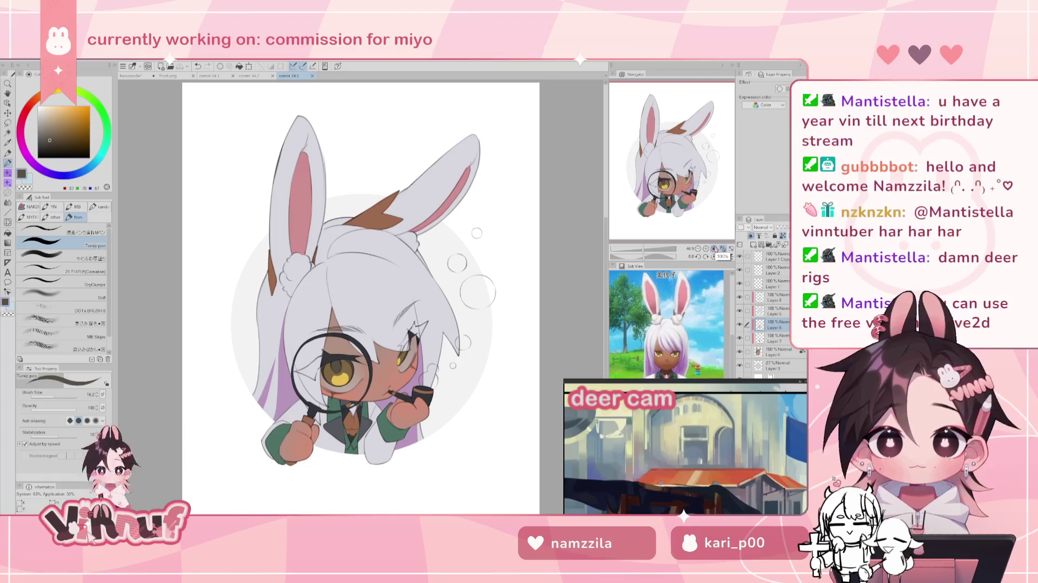
{"action": "left_click", "coordinate": [723, 256]}
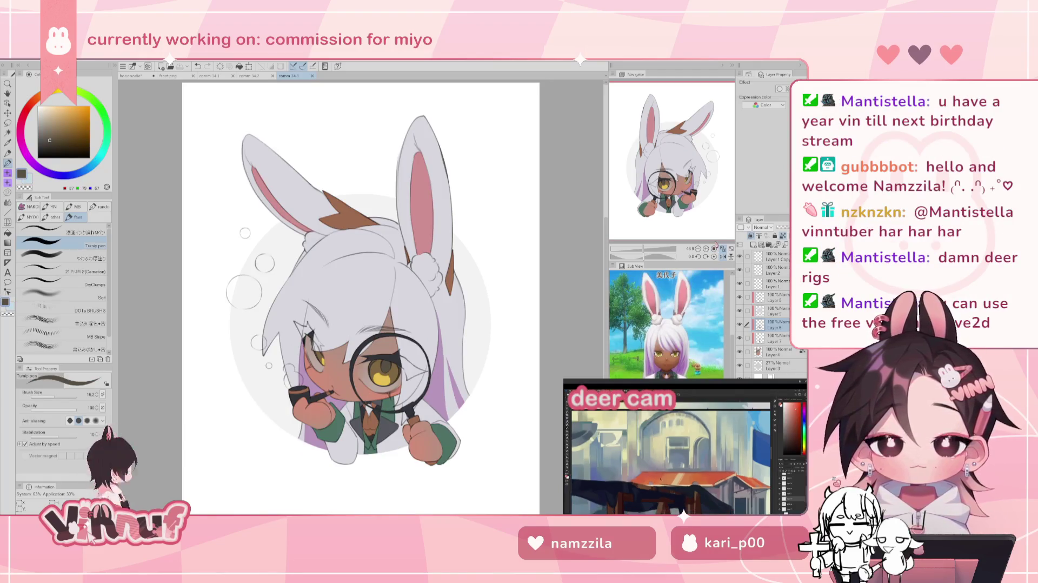
{"action": "left_click", "coordinate": [723, 256]}
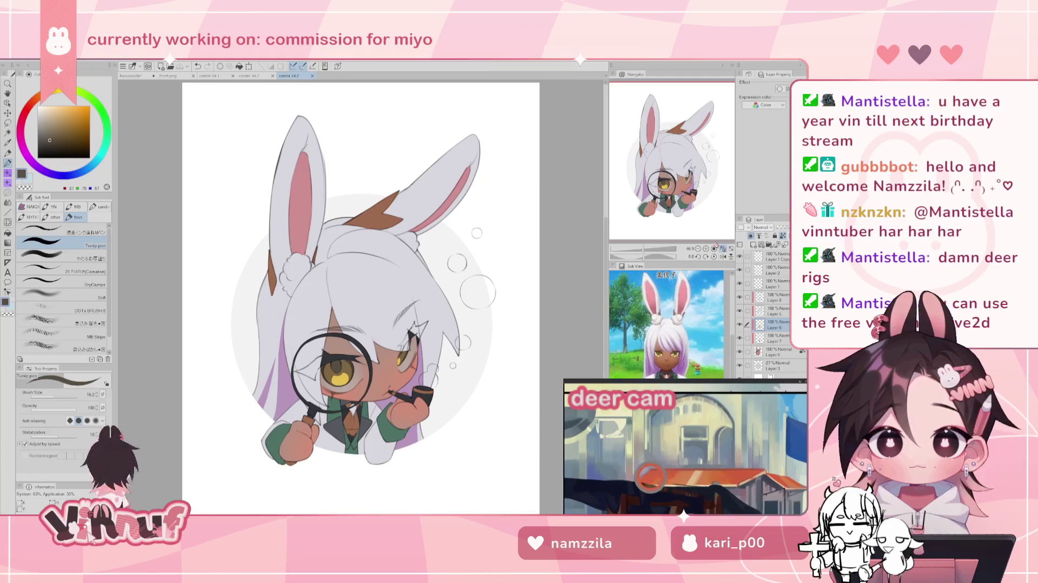
{"action": "left_click", "coordinate": [778, 365]}
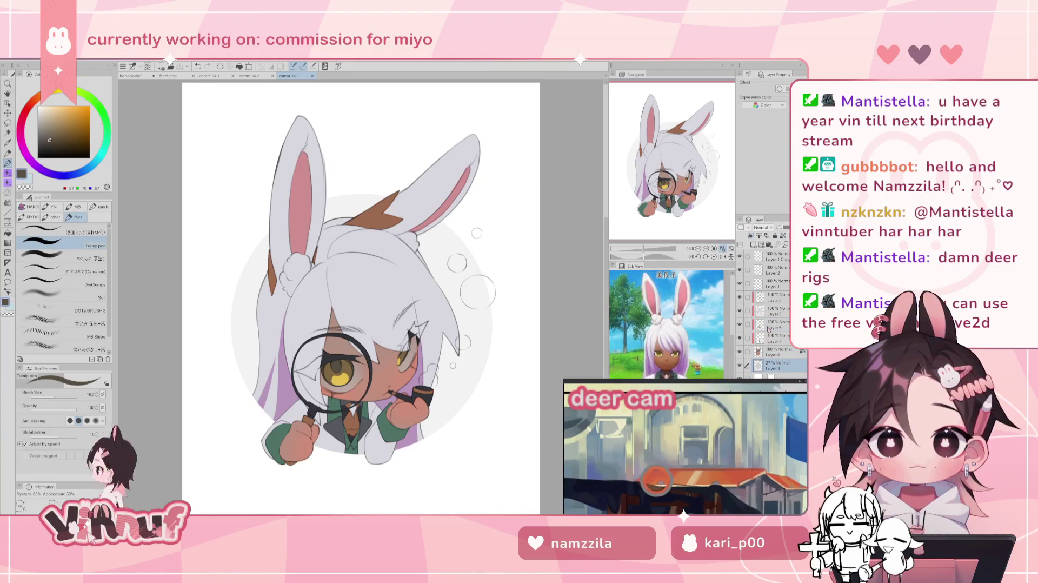
{"action": "left_click", "coordinate": [344, 365], "text": "alt"}
Step: Fill the grey background circle on Layer 3 with dark teal green at 100% opacity
{"action": "key", "text": "g"}
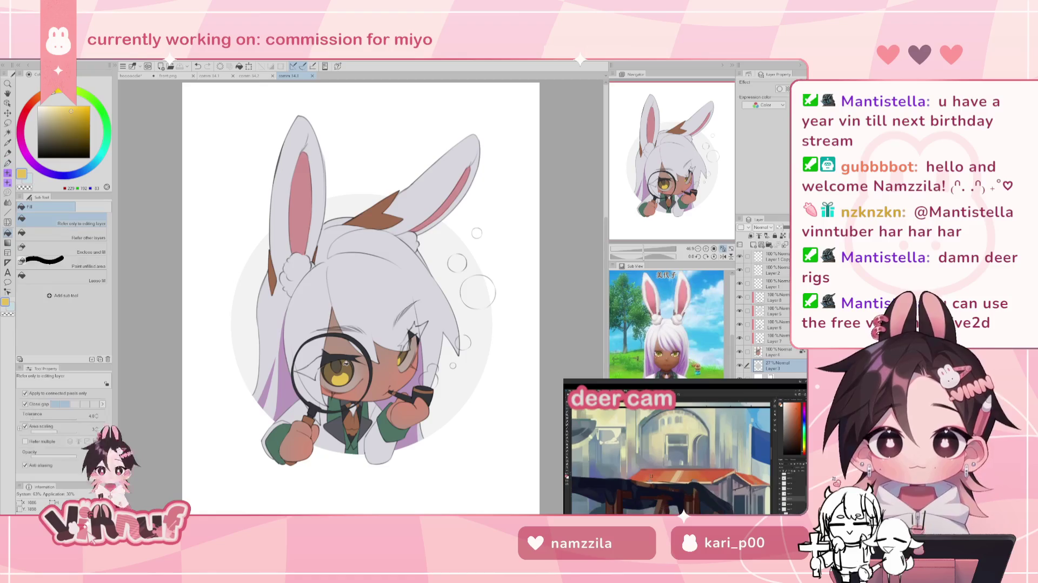
{"action": "key", "text": "ctrl+minus"}
{"action": "left_click", "coordinate": [385, 374], "text": "alt"}
{"action": "left_click", "coordinate": [782, 236]}
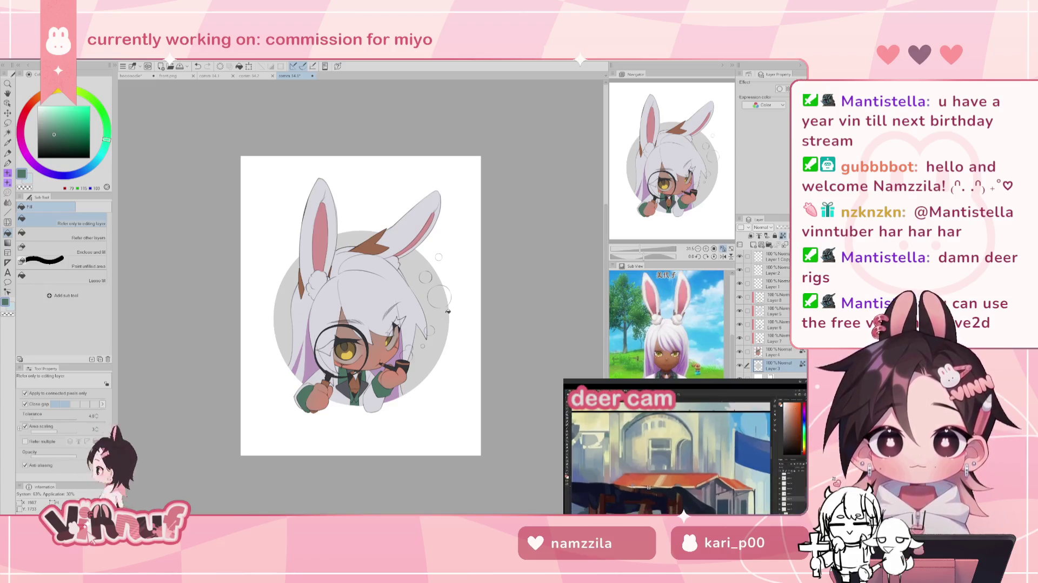
{"action": "left_click", "coordinate": [430, 306]}
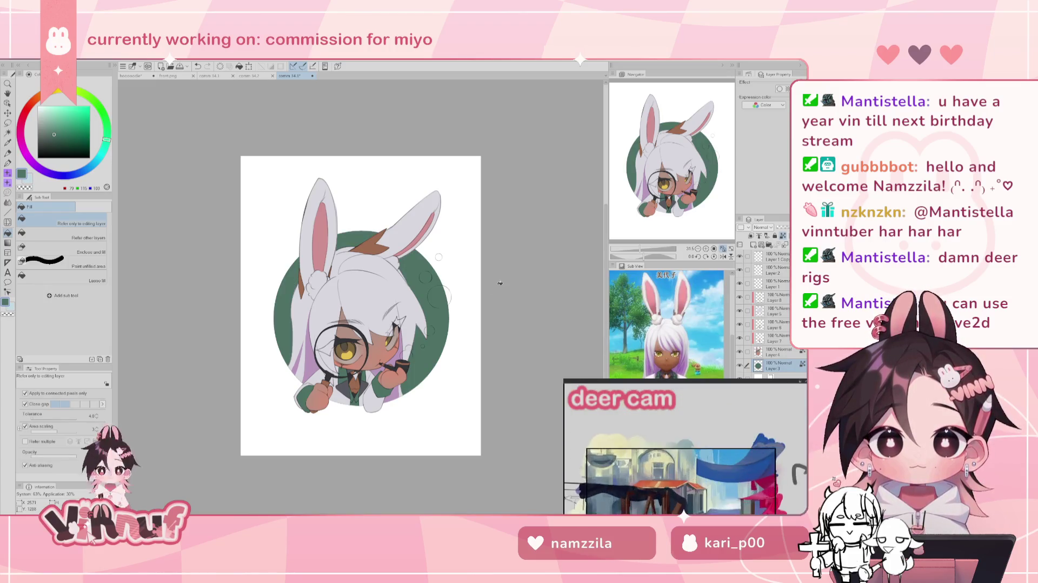
{"action": "left_click", "coordinate": [349, 355], "text": "alt"}
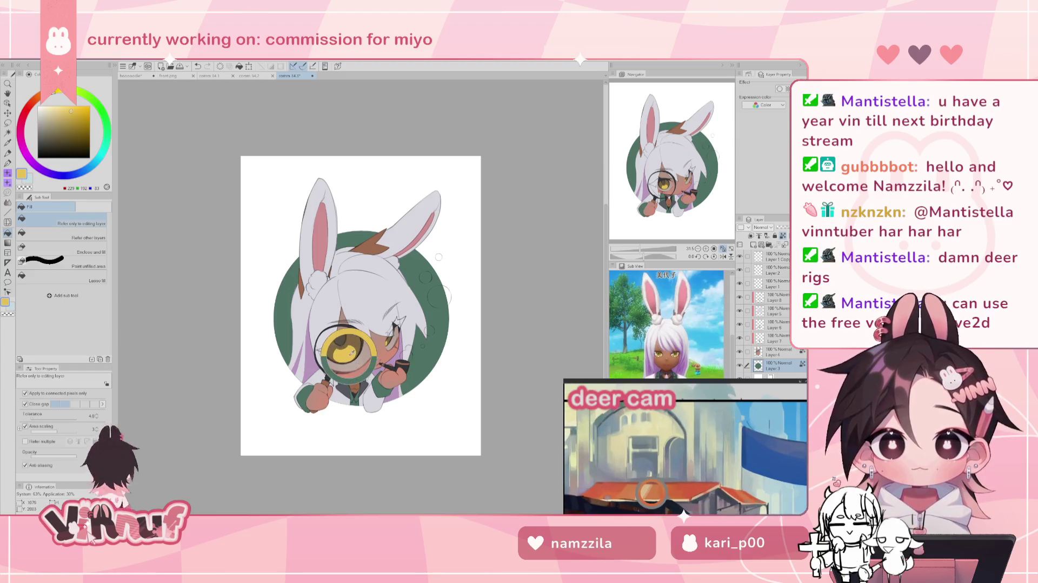
{"action": "left_click", "coordinate": [441, 344]}
{"action": "key", "text": "ctrl+z"}
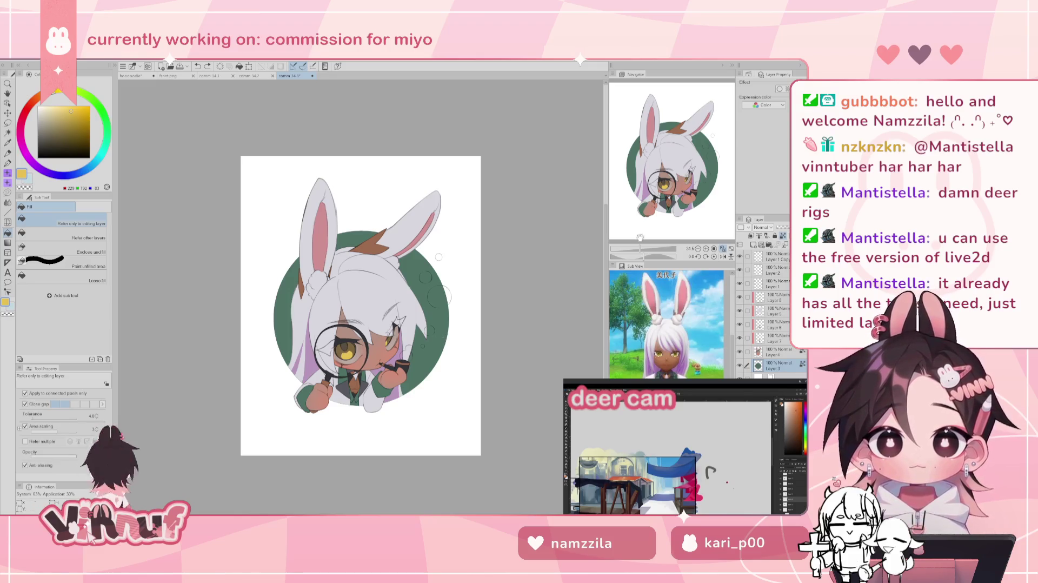
Step: Add a new empty raster layer above Layer 8
{"action": "scroll", "coordinate": [442, 339], "scroll_direction": "up", "scroll_amount": 3}
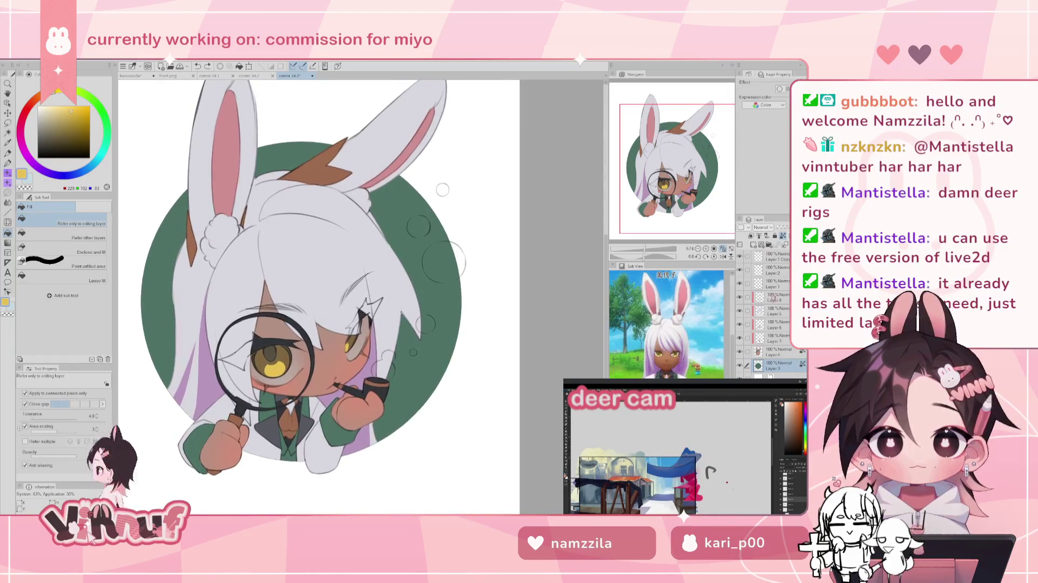
{"action": "left_click", "coordinate": [776, 349]}
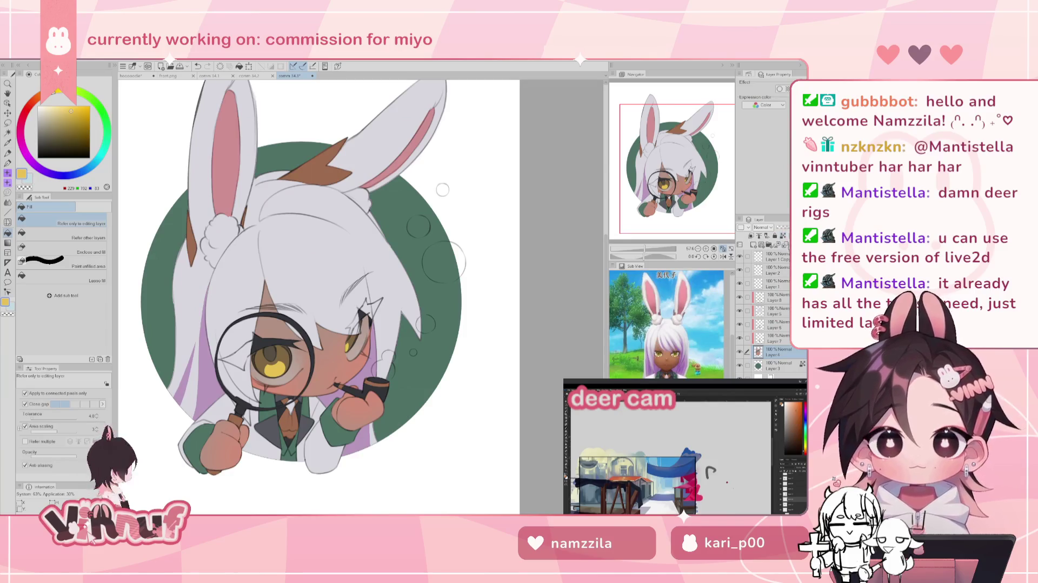
{"action": "left_click", "coordinate": [772, 298]}
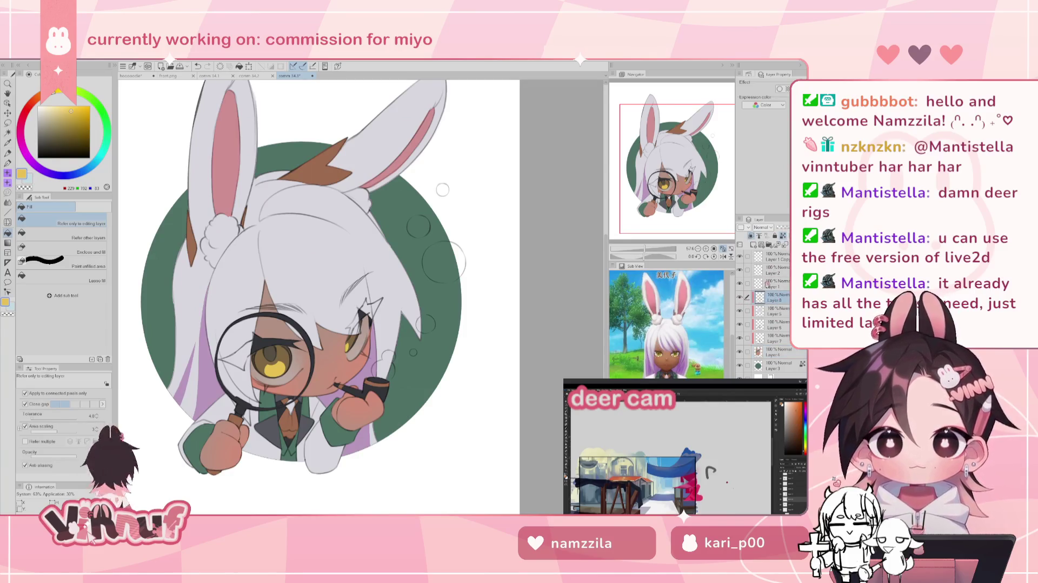
{"action": "left_click", "coordinate": [755, 246]}
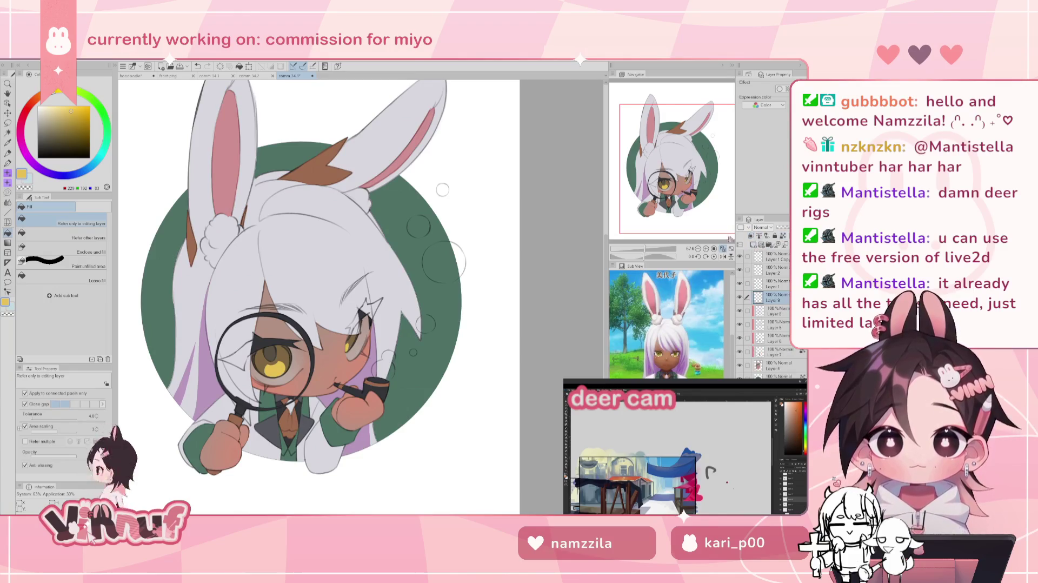
{"action": "scroll", "coordinate": [360, 433], "scroll_direction": "up", "scroll_amount": 2}
{"action": "scroll", "coordinate": [359, 432], "scroll_direction": "up", "scroll_amount": 1}
{"action": "scroll", "coordinate": [360, 432], "scroll_direction": "up", "scroll_amount": 1}
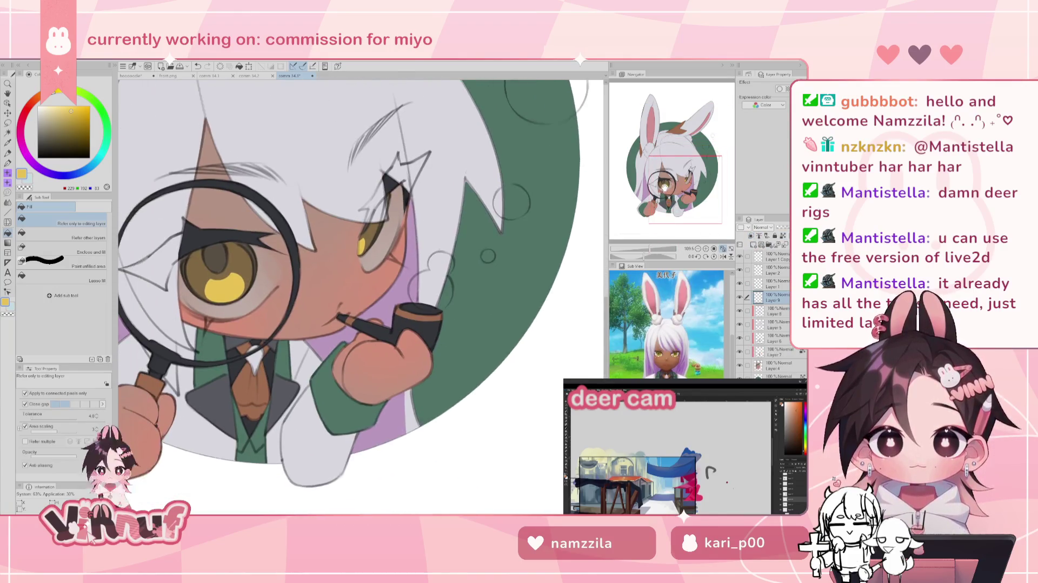
{"action": "scroll", "coordinate": [360, 433], "scroll_direction": "up", "scroll_amount": 1}
Step: Set the pen to light cyan with brush size 136.8
{"action": "key", "text": "p"}
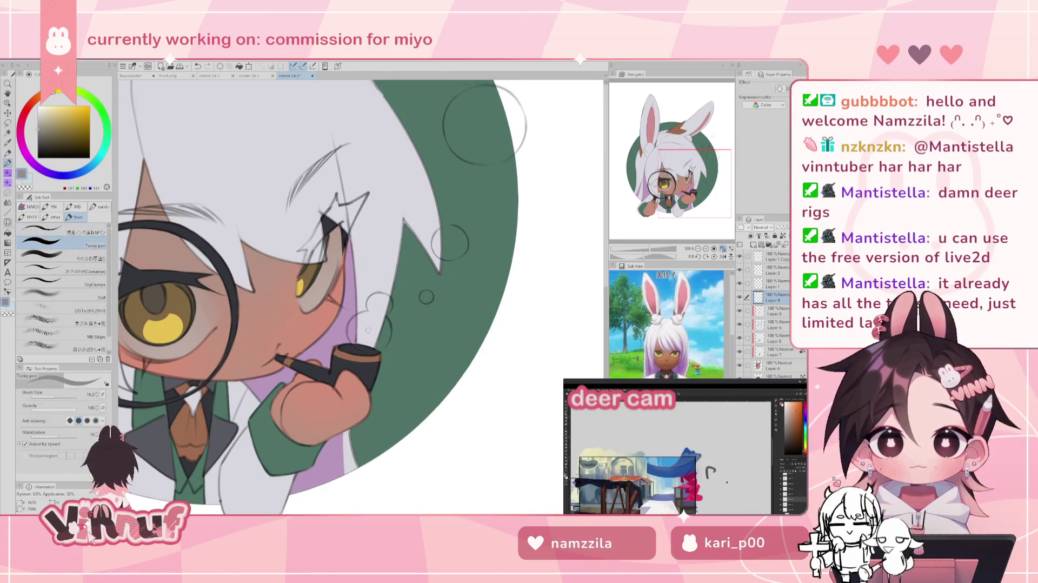
{"action": "left_click", "coordinate": [95, 162]}
{"action": "left_click", "coordinate": [49, 105]}
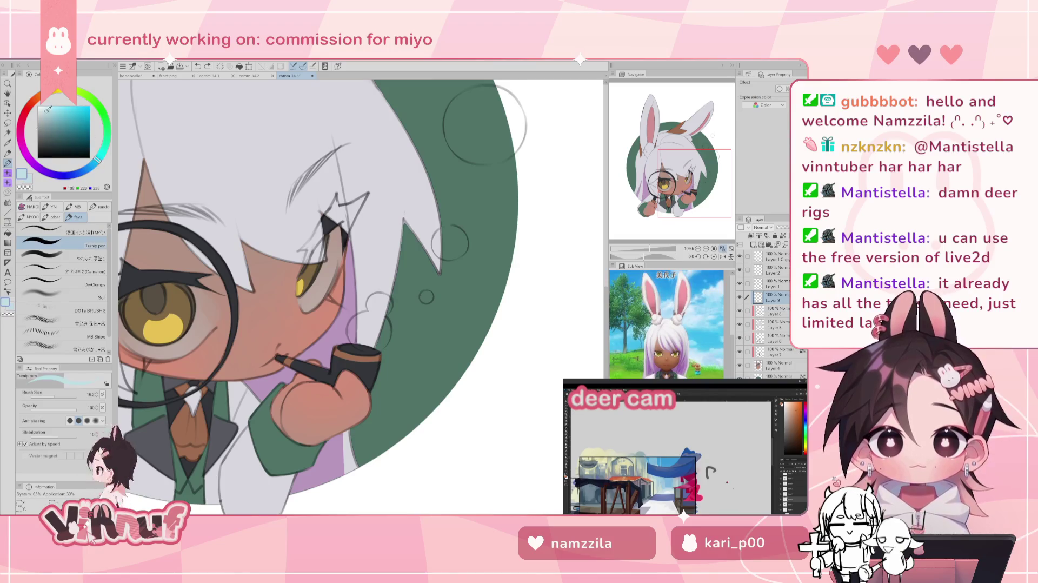
{"action": "left_click", "coordinate": [67, 399]}
{"action": "left_click", "coordinate": [103, 153]}
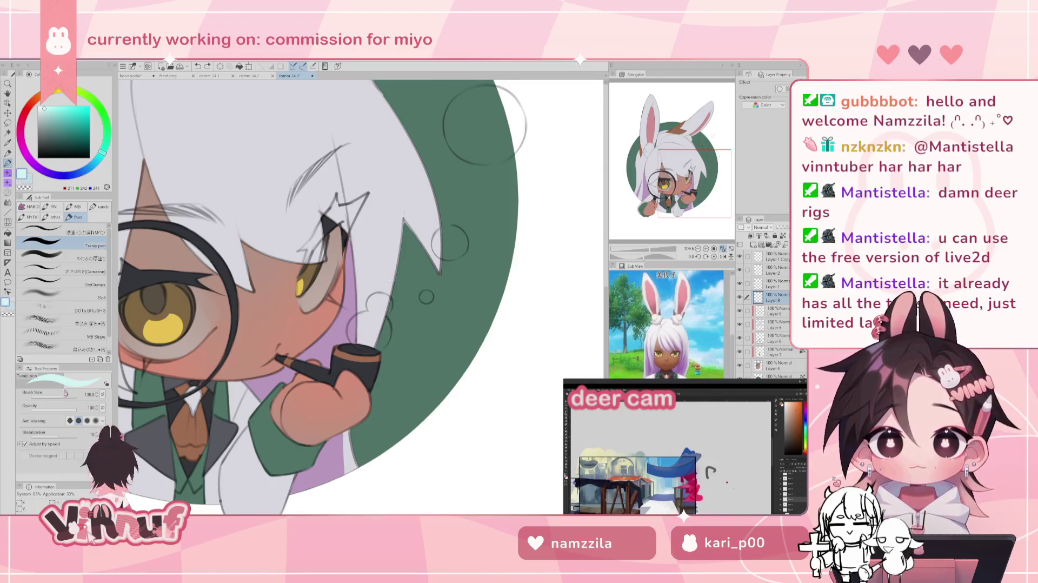
Step: Paint cyan smoke puffs rising above the pipe and check them in a mirrored view
{"action": "left_click_drag", "start_coordinate": [361, 335], "coordinate": [370, 330]}
{"action": "key", "text": "ctrl+z"}
{"action": "left_click_drag", "start_coordinate": [355, 324], "coordinate": [373, 340]}
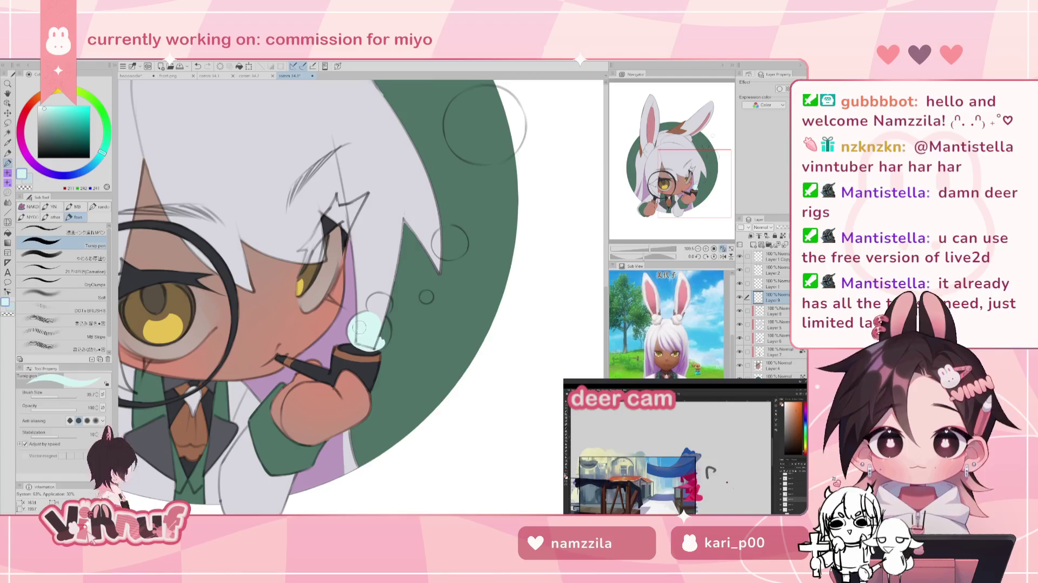
{"action": "left_click_drag", "start_coordinate": [355, 333], "coordinate": [365, 332]}
{"action": "key", "text": "ctrl+z"}
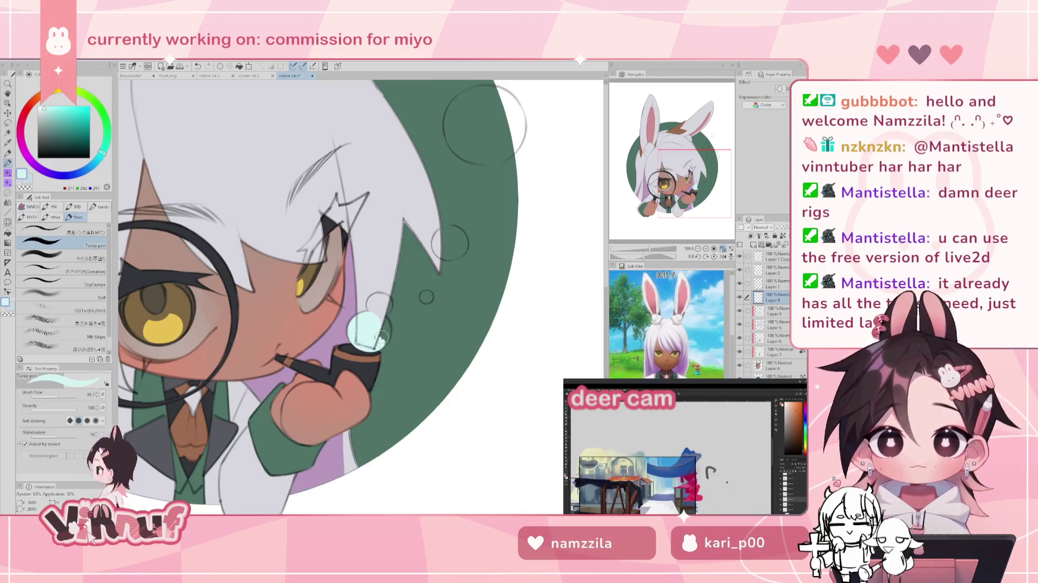
{"action": "left_click_drag", "start_coordinate": [378, 329], "coordinate": [377, 300]}
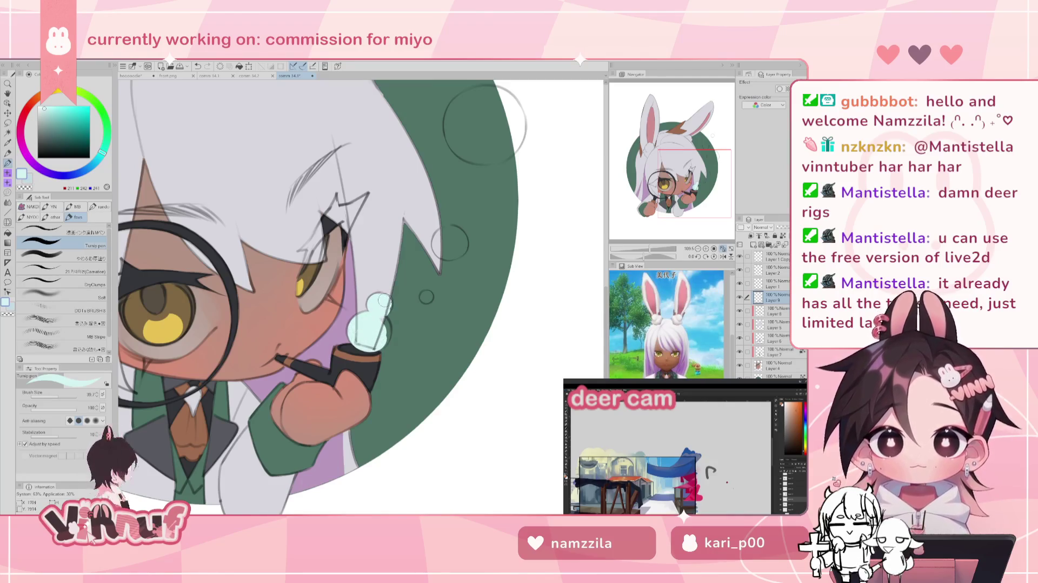
{"action": "key", "text": "h"}
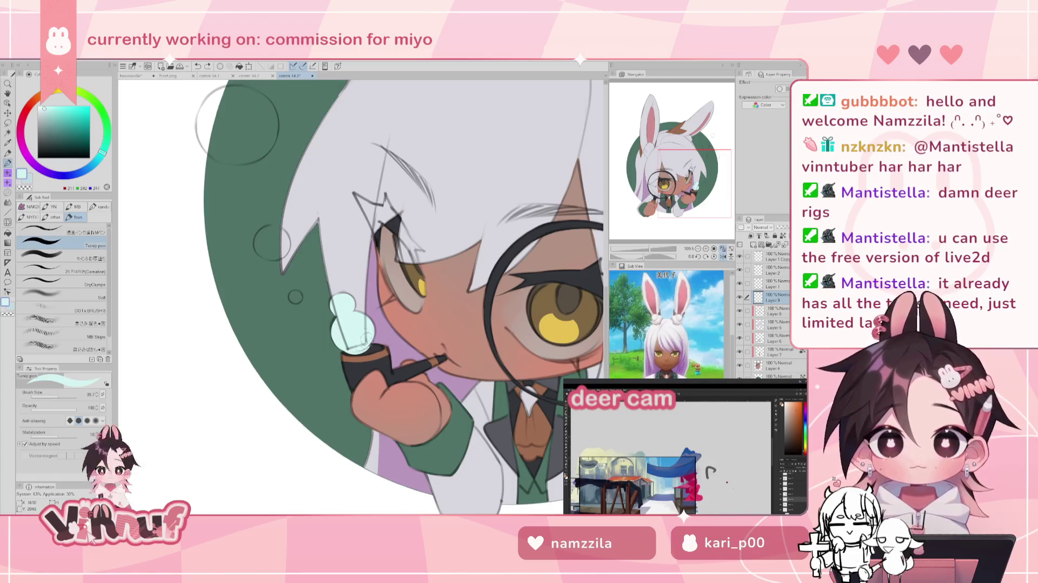
{"action": "key", "text": "h"}
Step: Fill the small bubbles beside the hair with light cyan and check the mirrored view
{"action": "left_click_drag", "start_coordinate": [422, 295], "coordinate": [426, 296]}
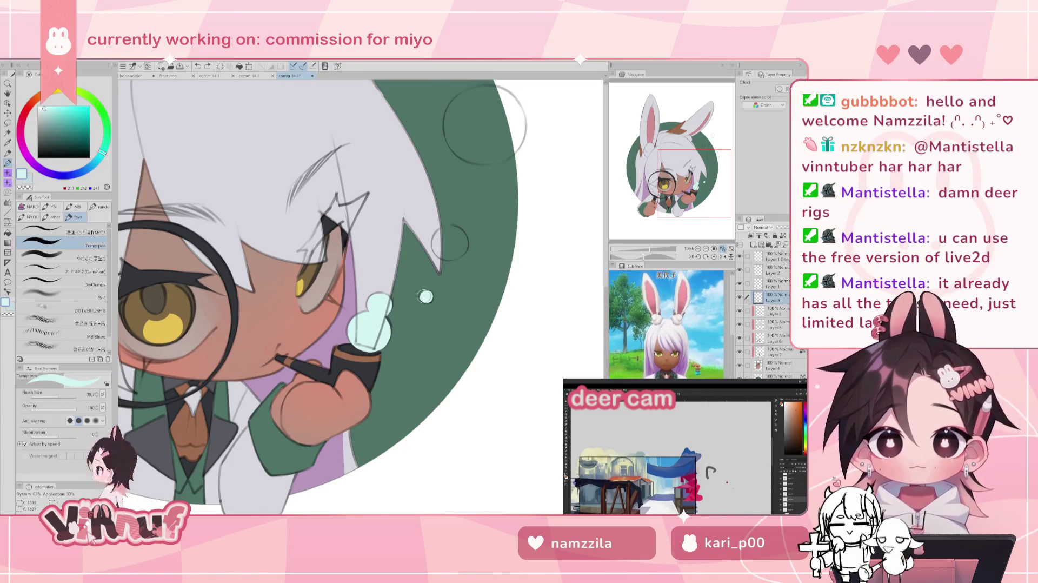
{"action": "left_click_drag", "start_coordinate": [425, 296], "coordinate": [409, 360]}
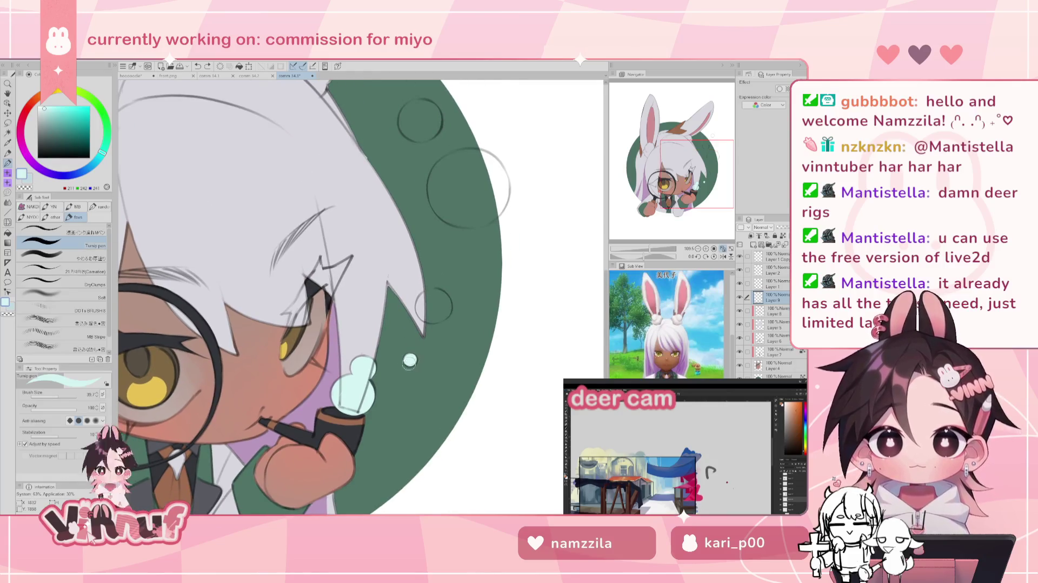
{"action": "left_click_drag", "start_coordinate": [431, 307], "coordinate": [433, 306]}
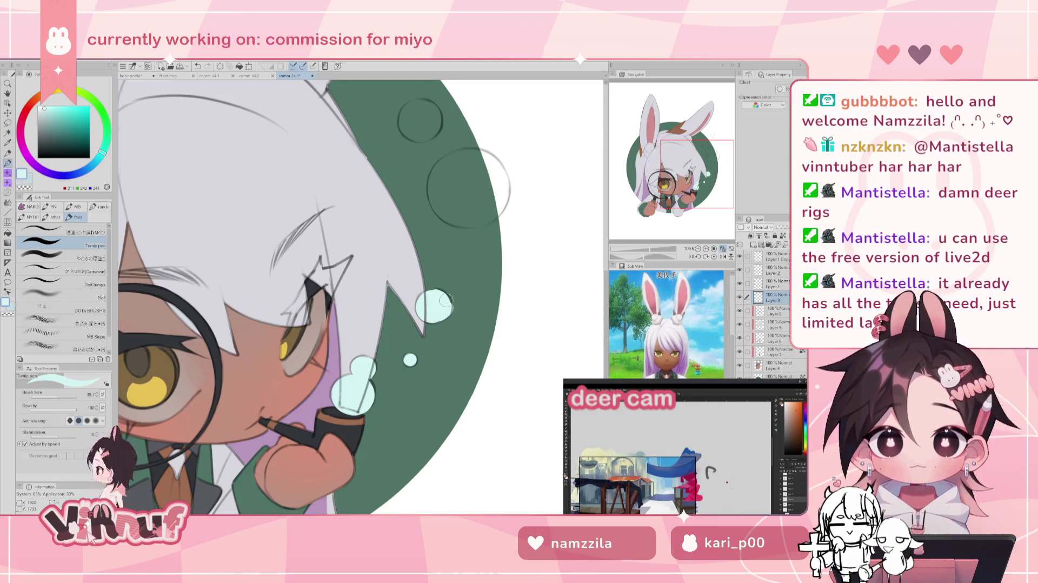
{"action": "key", "text": "h"}
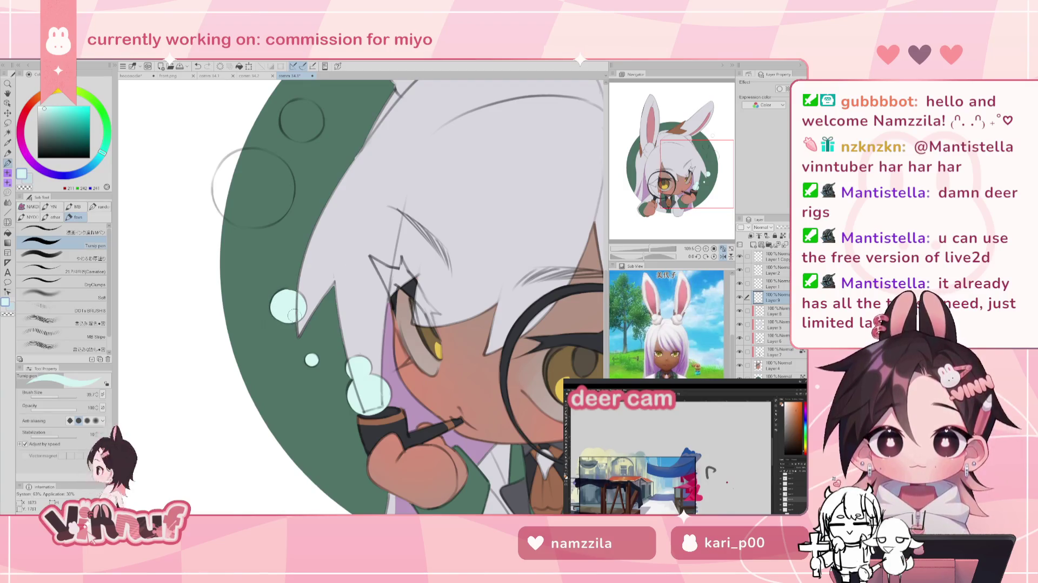
{"action": "key", "text": "h"}
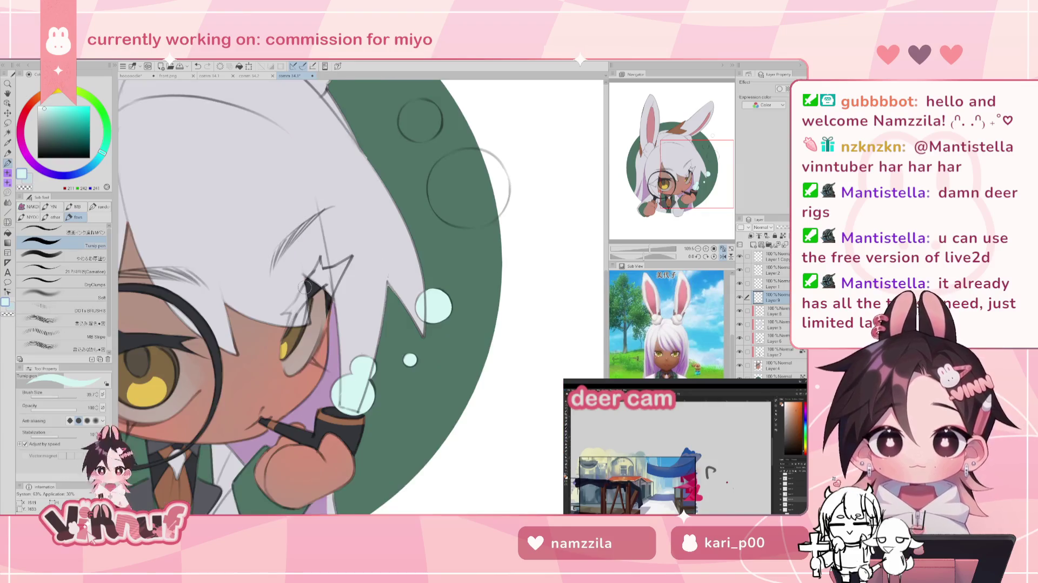
{"action": "left_click", "coordinate": [777, 284]}
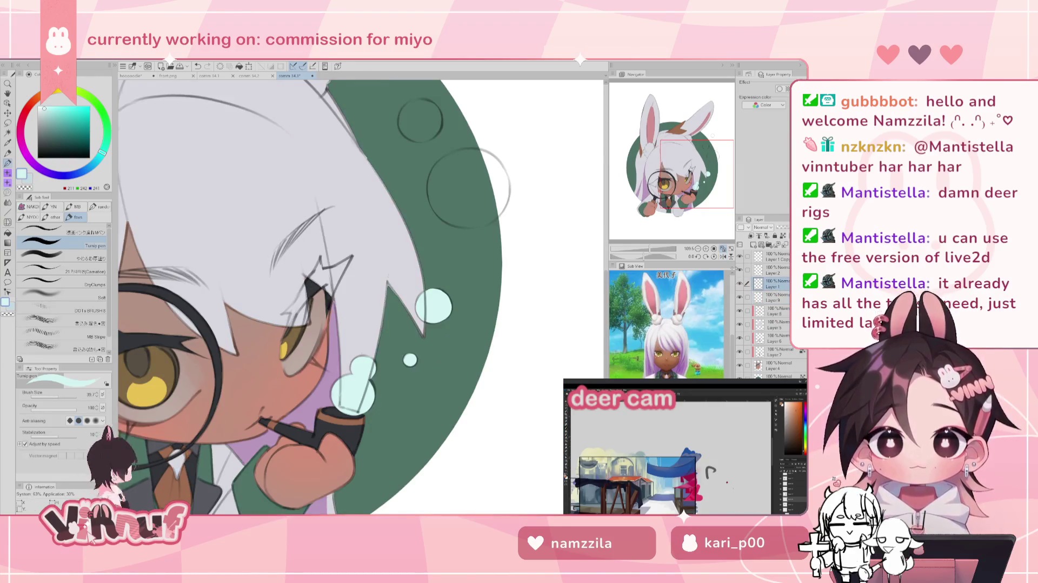
{"action": "key", "text": "e"}
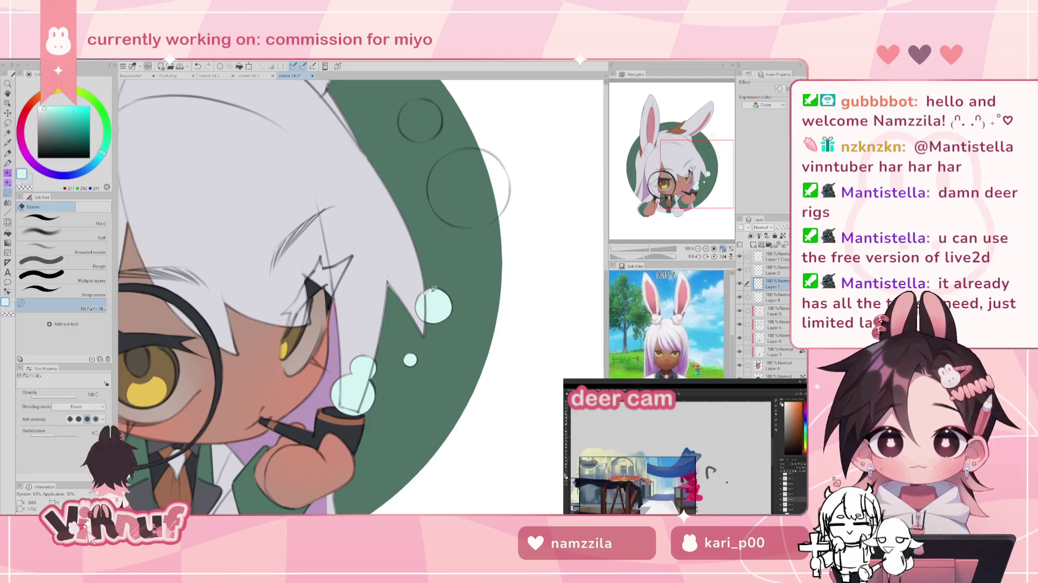